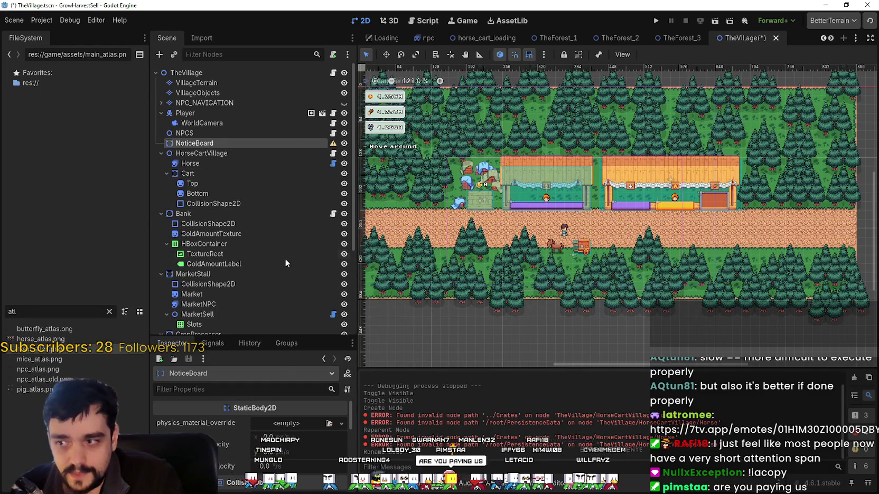
Step: Add a StaticBody2D child to NoticeBoard, then undo it
{"action": "scroll", "coordinate": [242, 317], "scroll_direction": "down", "scroll_amount": 1}
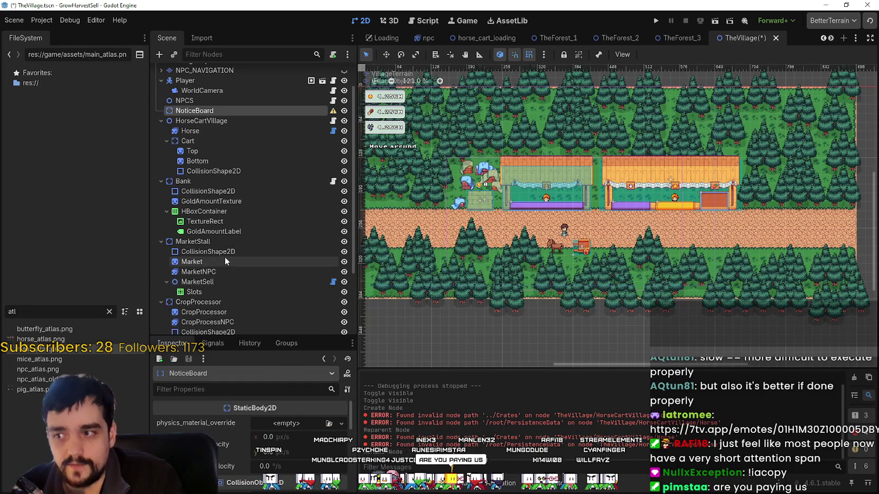
{"action": "right_click", "coordinate": [188, 110]}
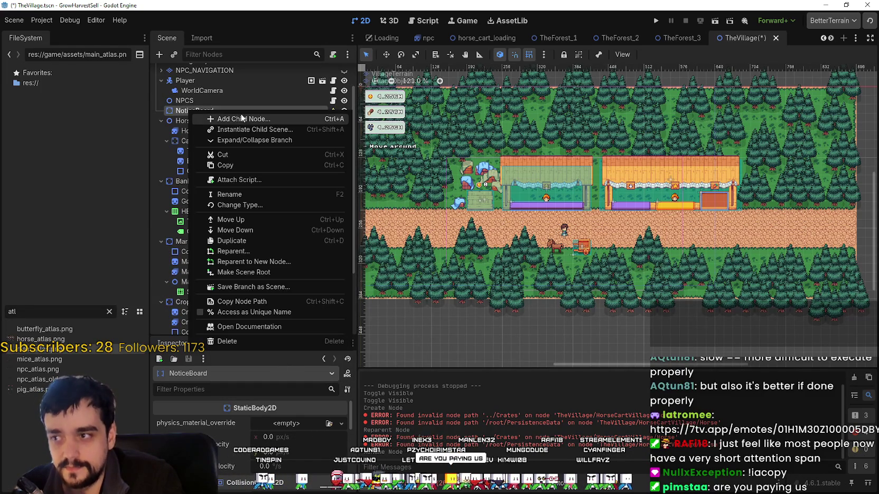
{"action": "left_click", "coordinate": [244, 121]}
{"action": "type", "text": "staticbody"}
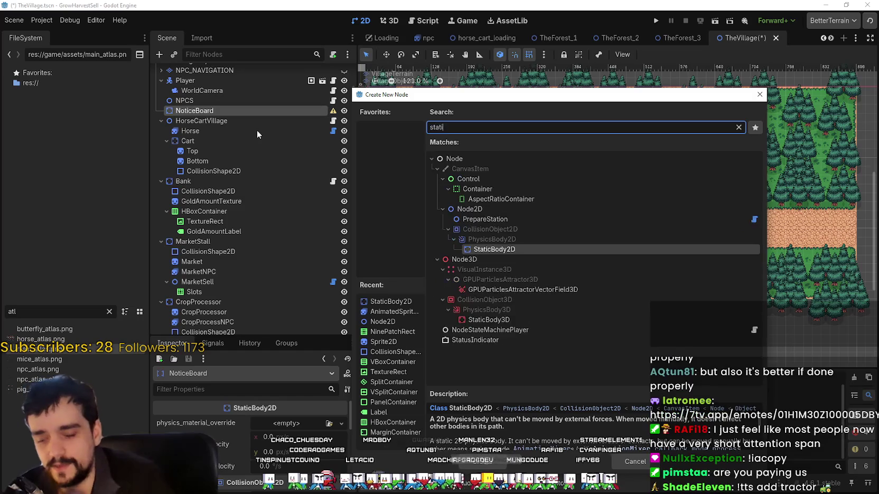
{"action": "key", "text": "Return"}
{"action": "key", "text": "ctrl+z"}
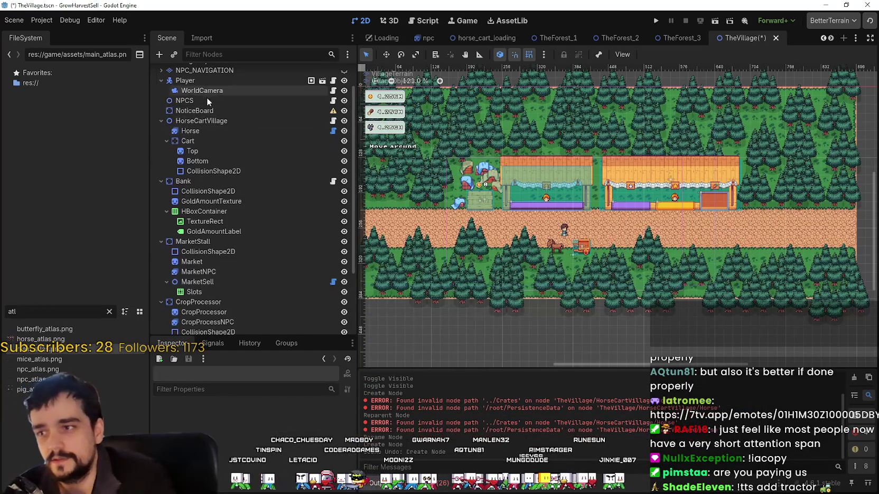
Step: Add a Sprite2D node as a child of NoticeBoard
{"action": "right_click", "coordinate": [211, 109]}
{"action": "left_click", "coordinate": [250, 117]}
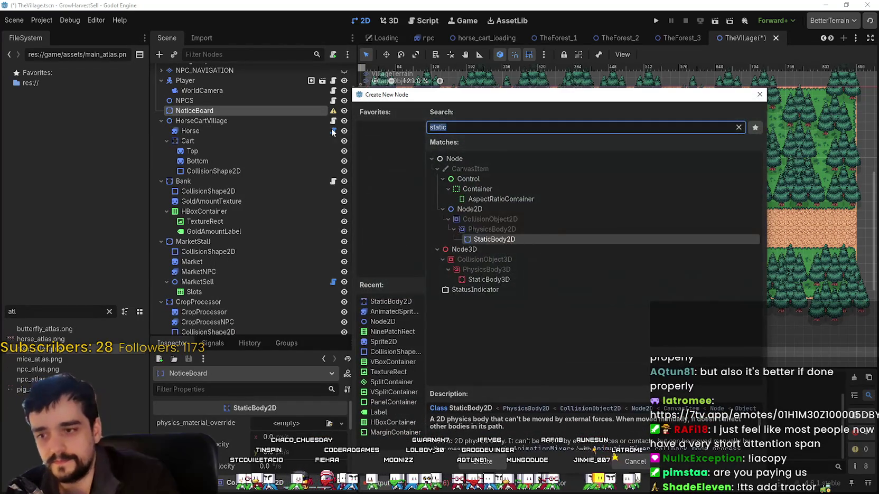
{"action": "type", "text": "spirate"}
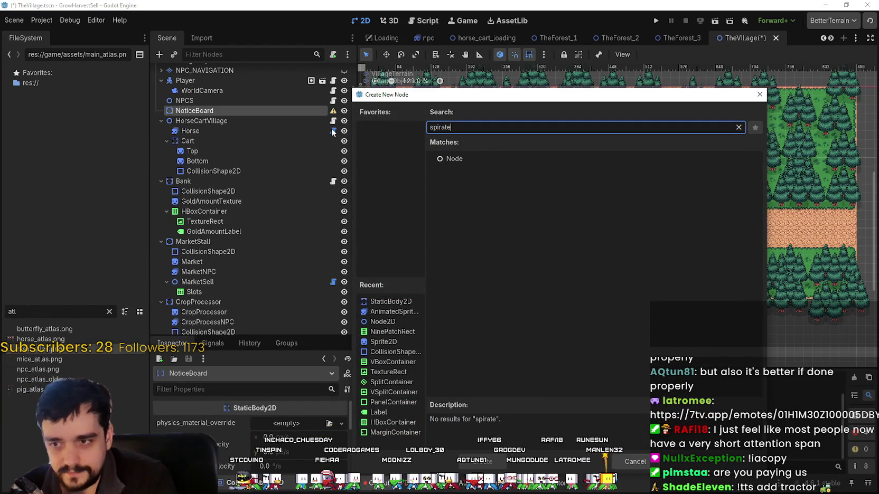
{"action": "key", "text": "BackSpace"}
{"action": "key", "text": "BackSpace"}
{"action": "key", "text": "BackSpace"}
{"action": "type", "text": "ri"}
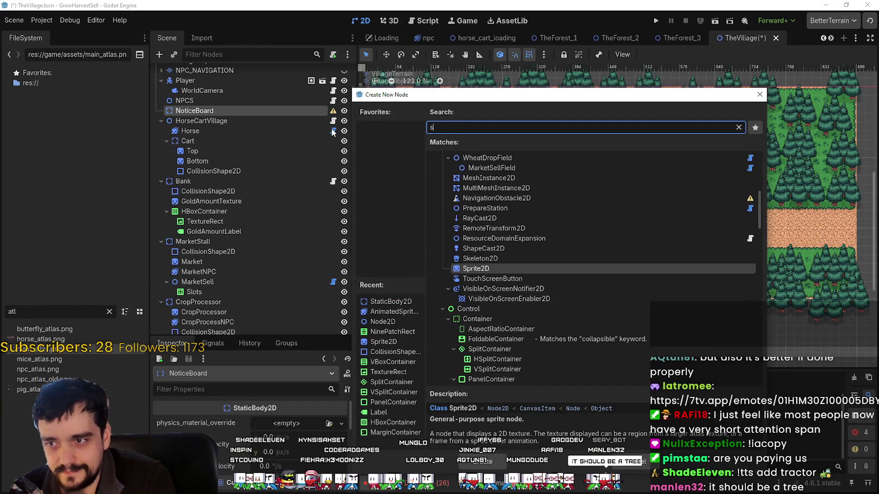
{"action": "type", "text": "te"}
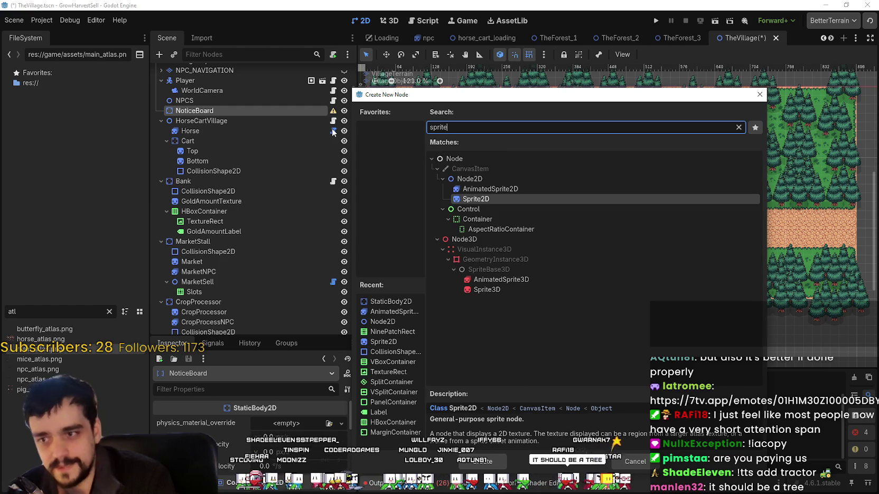
{"action": "key", "text": "Down"}
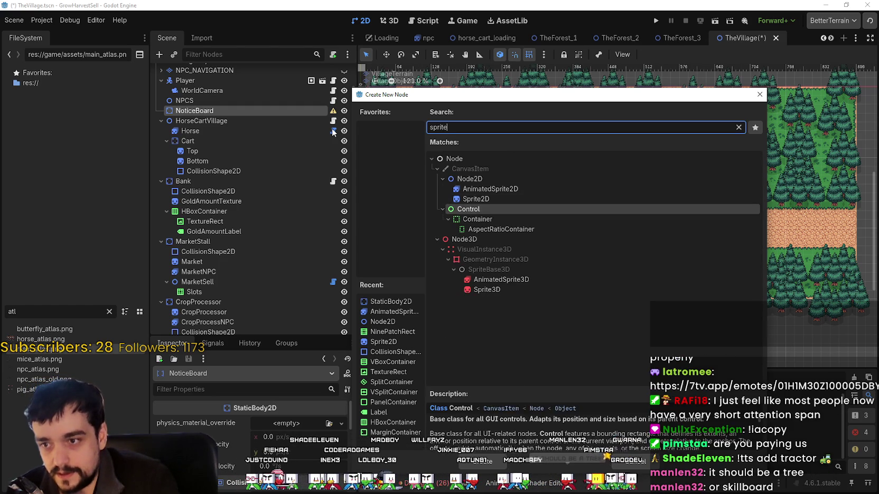
{"action": "key", "text": "Down"}
{"action": "key", "text": "Up"}
{"action": "key", "text": "Up"}
{"action": "key", "text": "Return"}
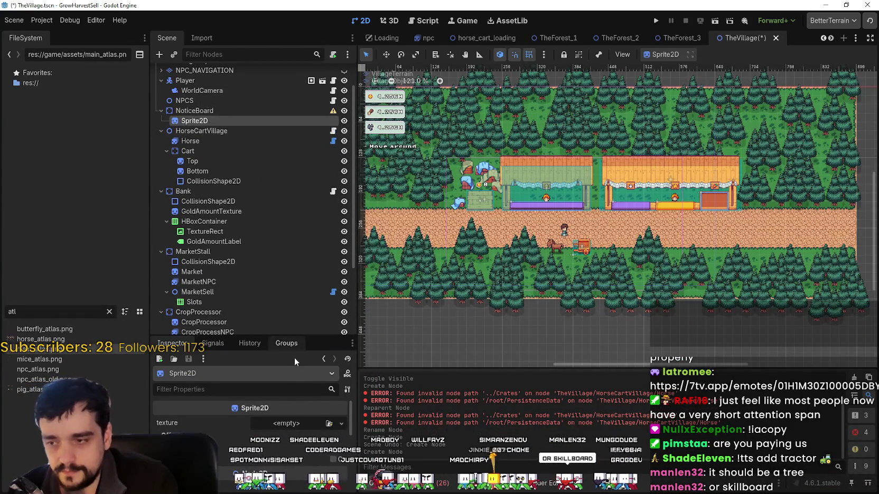
Step: Give the Sprite2D a new AtlasTexture using main_atlas.png as its atlas
{"action": "left_click", "coordinate": [286, 424]}
{"action": "key", "text": "Escape"}
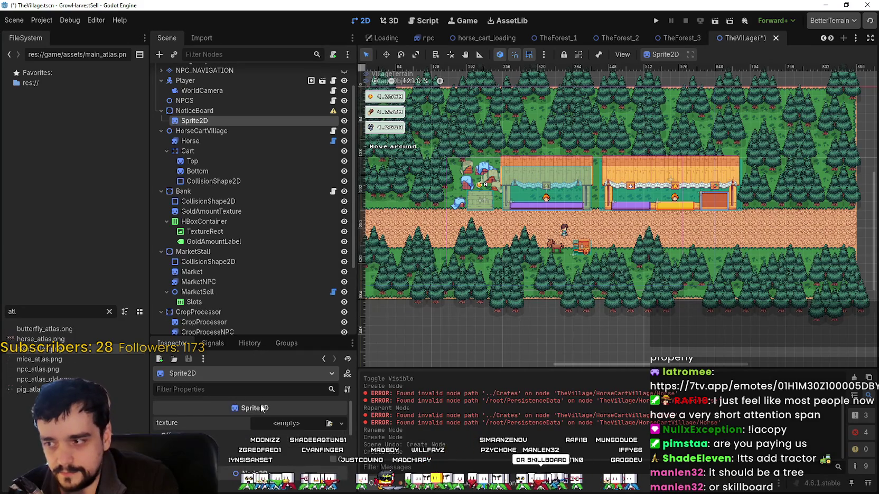
{"action": "left_click", "coordinate": [275, 424]}
{"action": "left_click", "coordinate": [279, 332]}
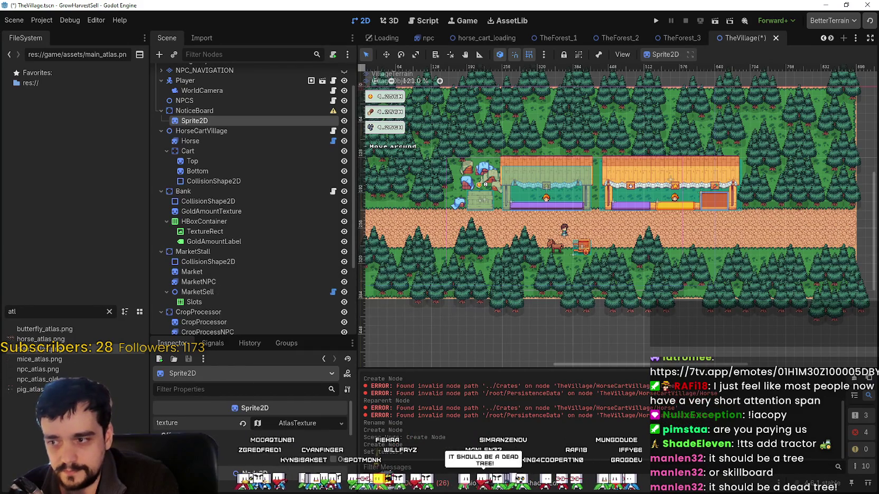
{"action": "left_click", "coordinate": [294, 426]}
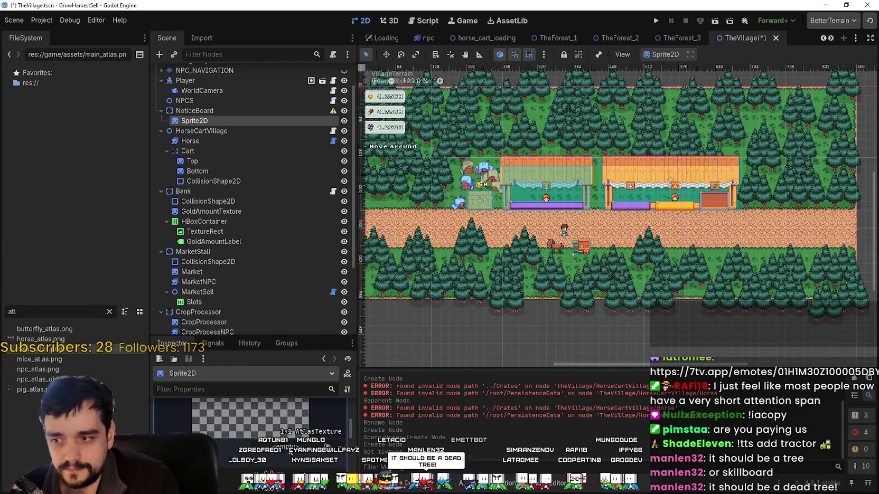
{"action": "right_click", "coordinate": [302, 466]}
{"action": "left_click", "coordinate": [296, 475]}
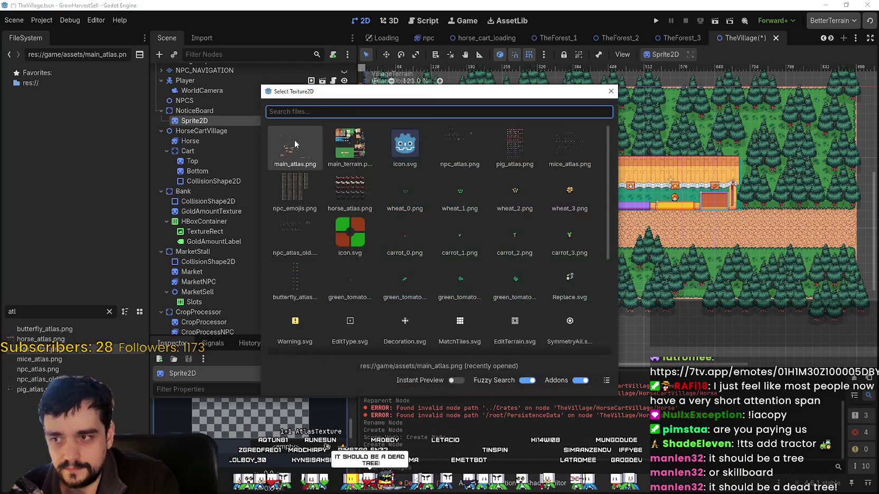
{"action": "key", "text": "Return"}
Step: Set the atlas region around the notice board image with colourful papers
{"action": "left_click", "coordinate": [270, 470]}
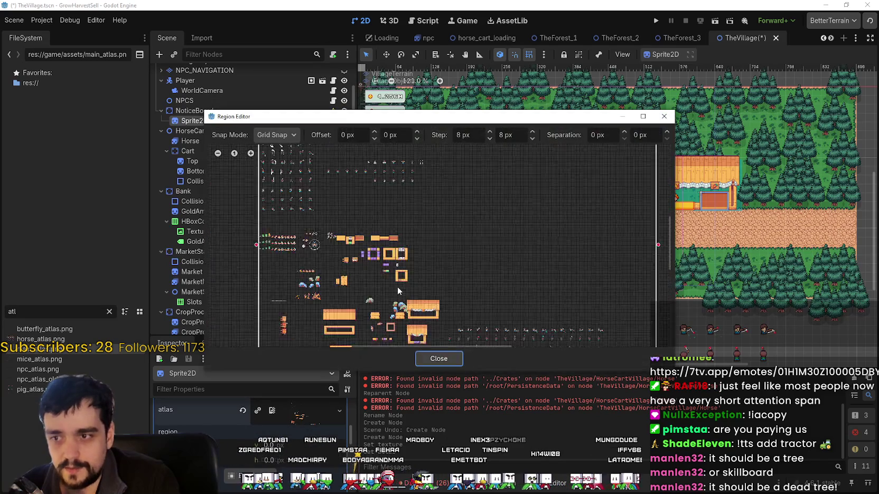
{"action": "scroll", "coordinate": [343, 293], "scroll_direction": "up", "scroll_amount": 8}
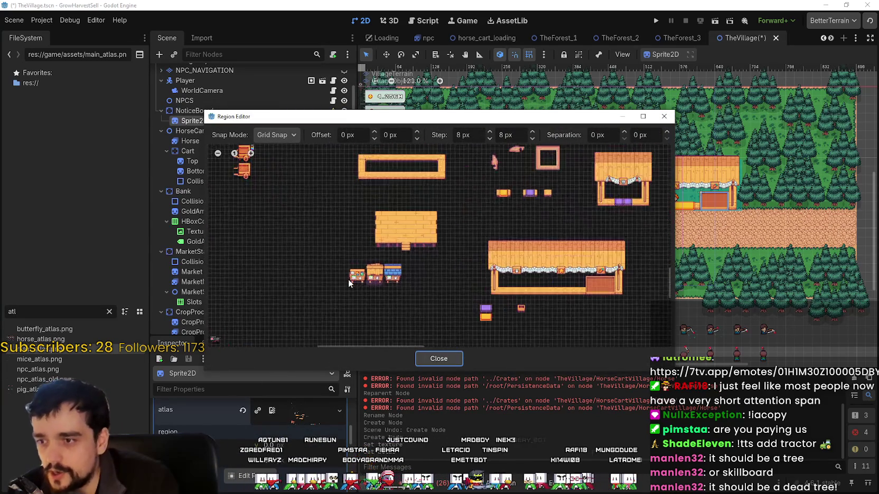
{"action": "scroll", "coordinate": [355, 302], "scroll_direction": "up", "scroll_amount": 2}
{"action": "mouse_move", "coordinate": [349, 299]}
{"action": "left_mouse_down"}
{"action": "mouse_move", "coordinate": [460, 176]}
{"action": "mouse_move", "coordinate": [448, 182]}
{"action": "left_mouse_up"}
{"action": "scroll", "coordinate": [444, 211], "scroll_direction": "down", "scroll_amount": 2}
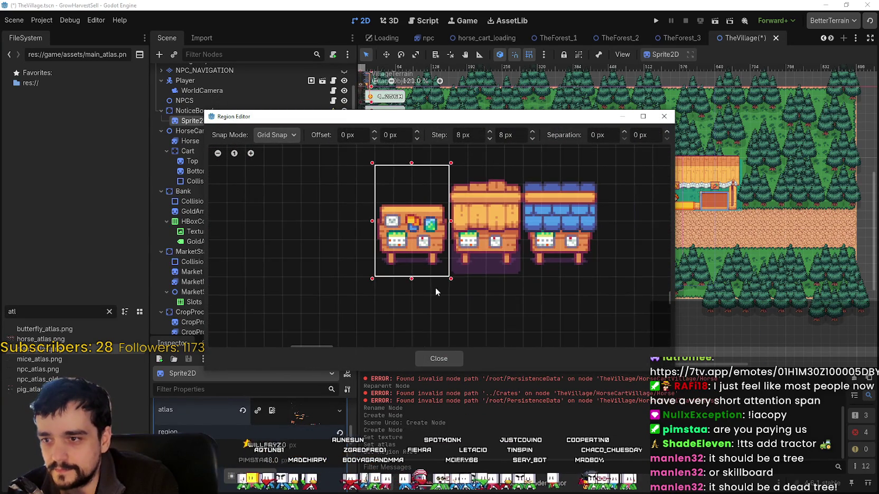
{"action": "left_click", "coordinate": [439, 359]}
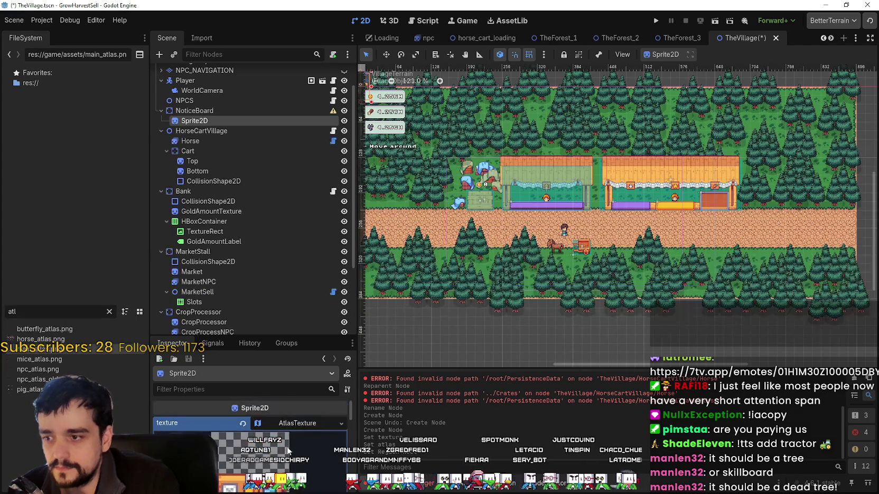
Step: Drag the notice board sprite onto the dirt road just up-right of the horse cart
{"action": "scroll", "coordinate": [769, 348], "scroll_direction": "down", "scroll_amount": 4}
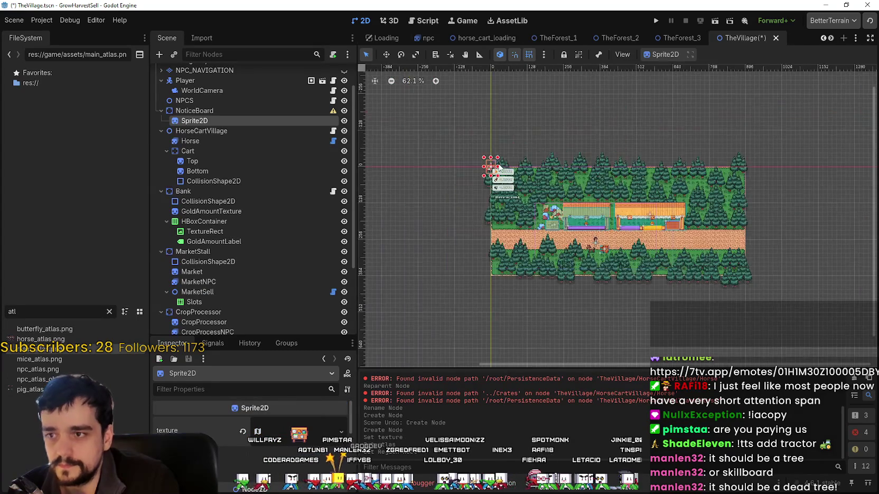
{"action": "scroll", "coordinate": [519, 167], "scroll_direction": "up", "scroll_amount": 9}
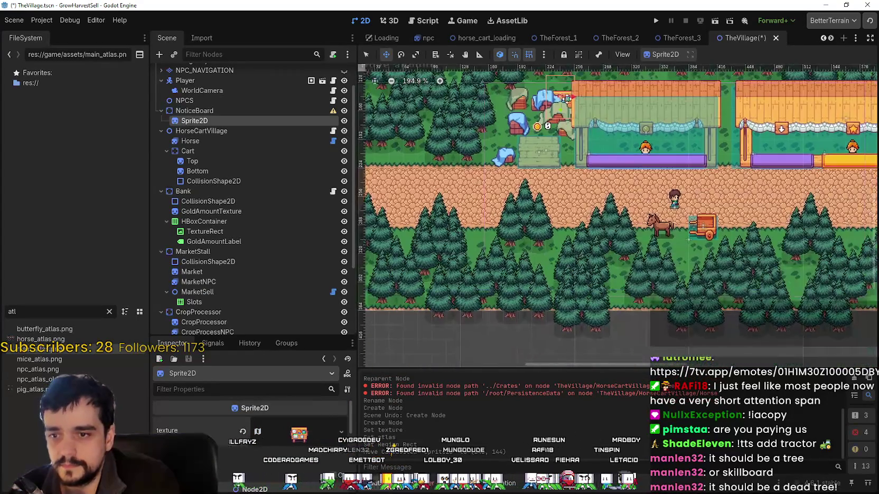
{"action": "left_click_drag", "start_coordinate": [566, 98], "coordinate": [742, 211]}
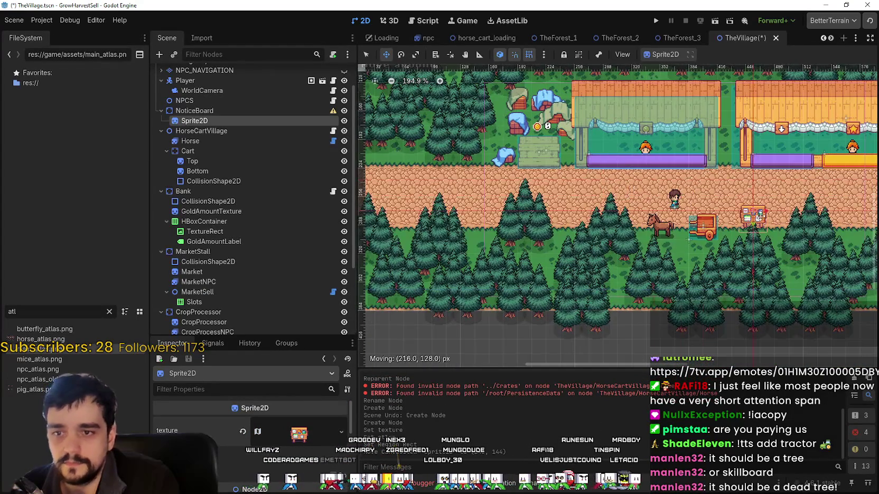
{"action": "scroll", "coordinate": [592, 198], "scroll_direction": "up", "scroll_amount": 2}
{"action": "left_click_drag", "start_coordinate": [591, 198], "coordinate": [589, 181]}
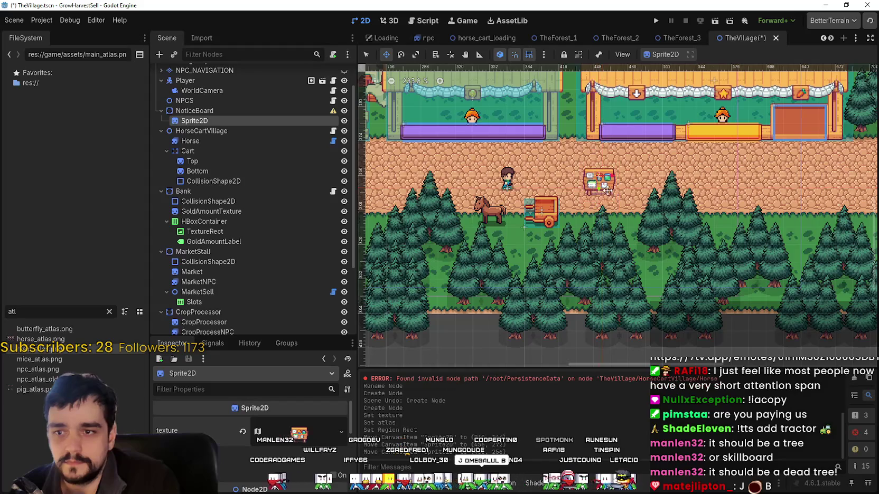
{"action": "scroll", "coordinate": [581, 185], "scroll_direction": "up", "scroll_amount": 2}
{"action": "scroll", "coordinate": [572, 195], "scroll_direction": "down", "scroll_amount": 1}
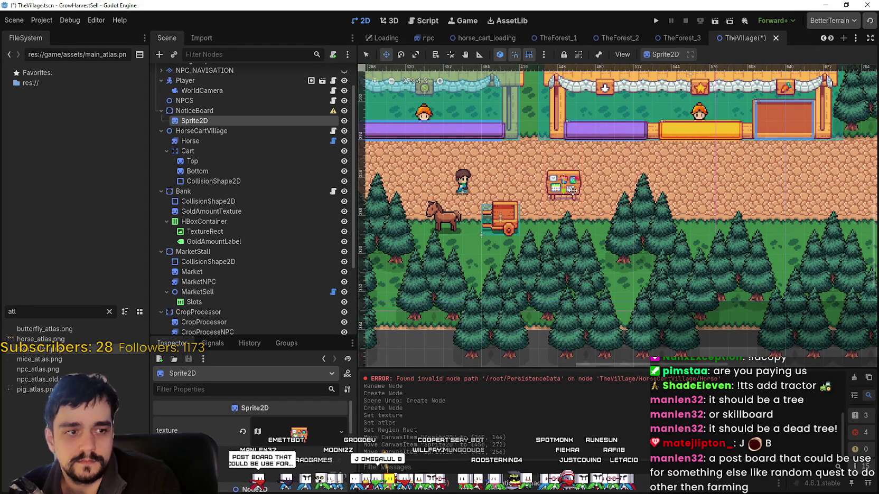
{"action": "scroll", "coordinate": [572, 191], "scroll_direction": "up", "scroll_amount": 2}
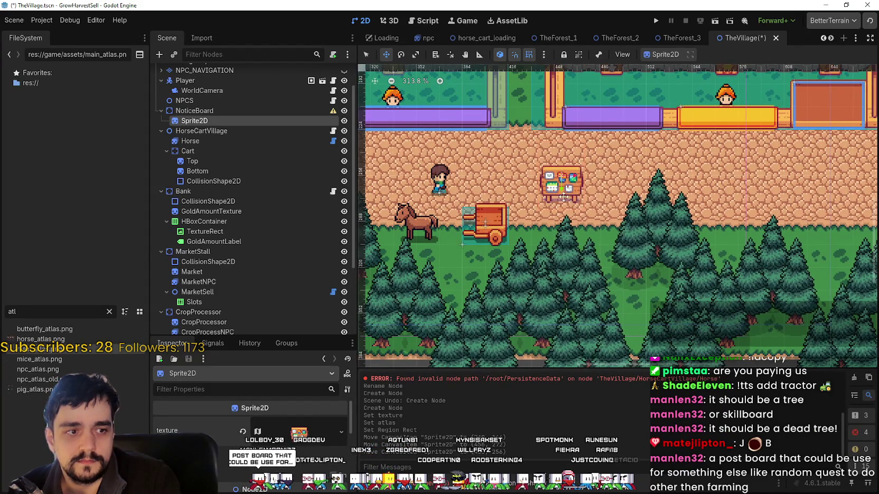
{"action": "scroll", "coordinate": [581, 206], "scroll_direction": "right", "scroll_amount": 2}
{"action": "scroll", "coordinate": [581, 206], "scroll_direction": "up", "scroll_amount": 1}
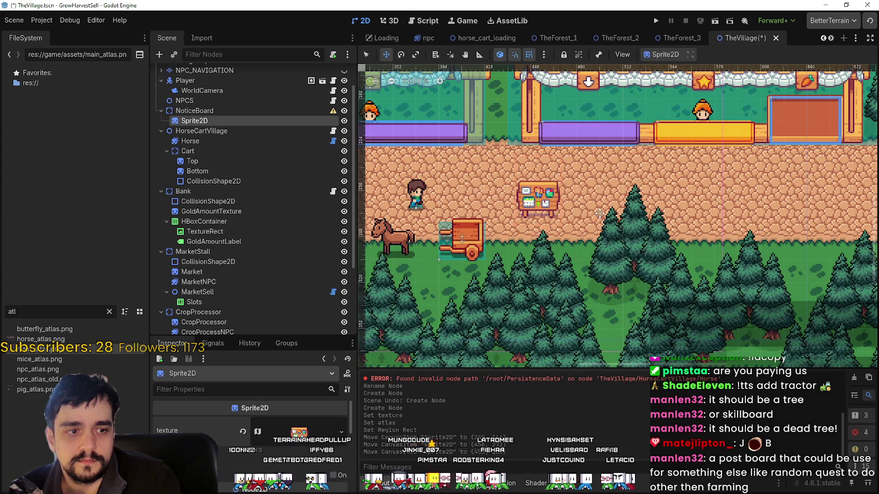
{"action": "scroll", "coordinate": [600, 213], "scroll_direction": "up", "scroll_amount": 1}
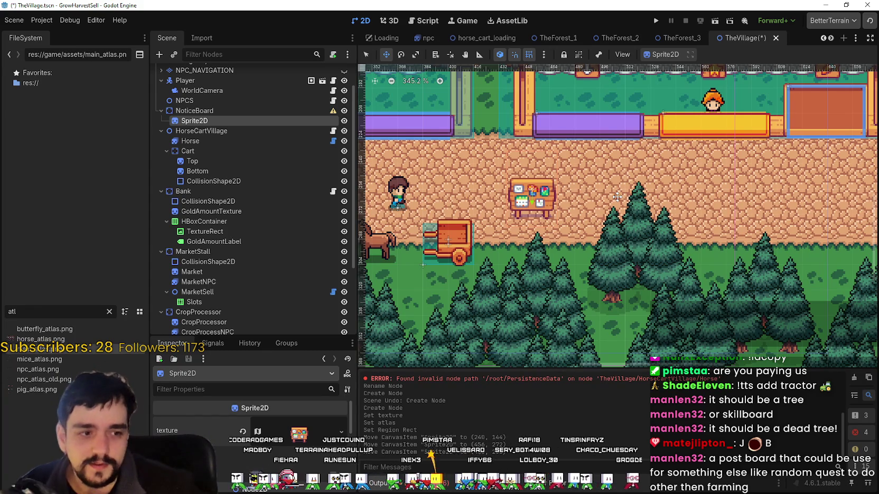
Step: Rename the NoticeBoard node to 'JobBoard'
{"action": "left_click", "coordinate": [191, 111]}
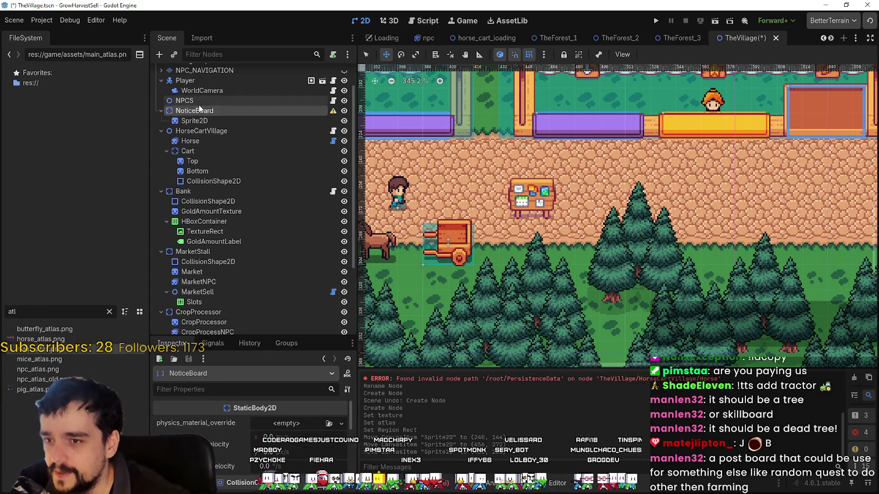
{"action": "left_click", "coordinate": [195, 101]}
{"action": "left_click", "coordinate": [192, 112]}
{"action": "left_click", "coordinate": [193, 112]}
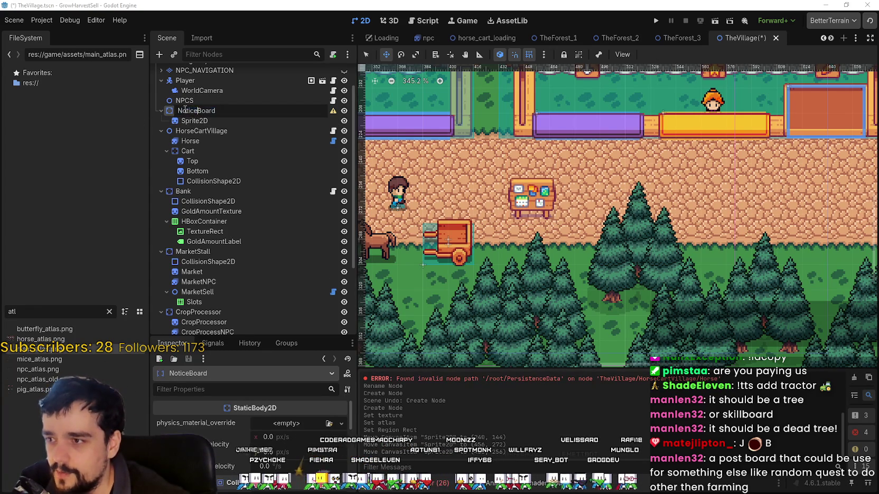
{"action": "type", "text": "JobBoard"}
{"action": "key", "text": "Return"}
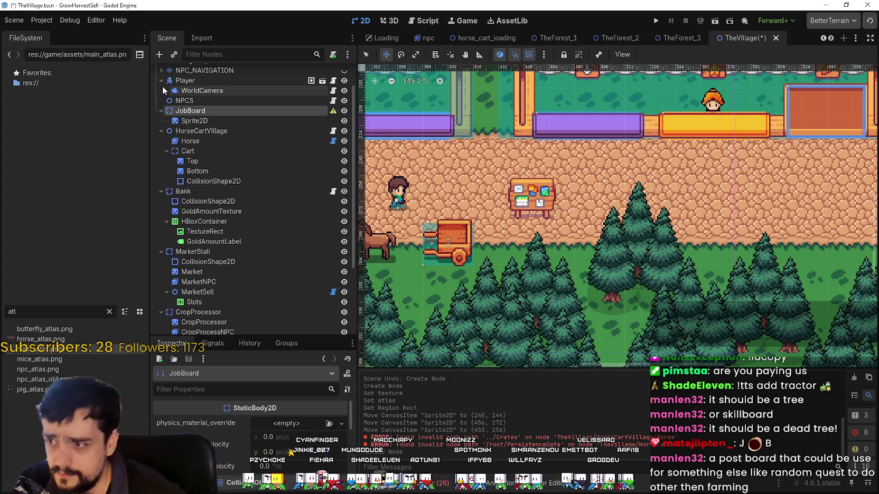
Step: Nudge the board picture slightly right and down on the road
{"action": "scroll", "coordinate": [510, 185], "scroll_direction": "up", "scroll_amount": 2}
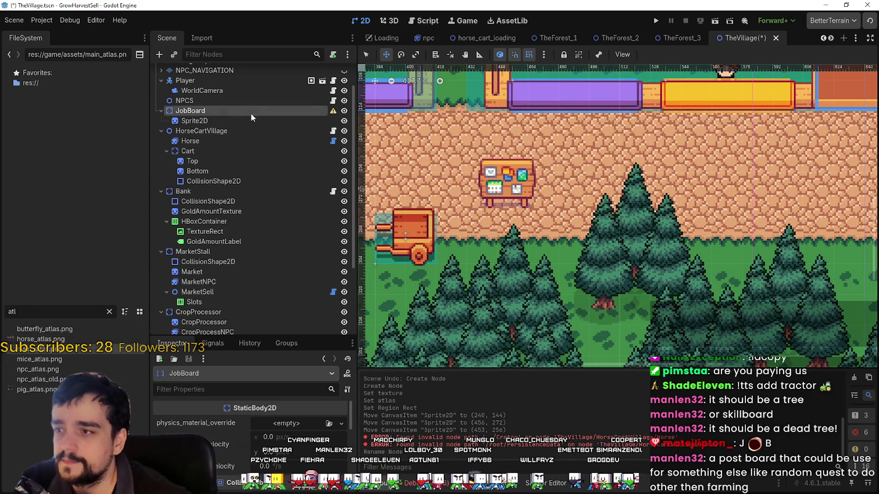
{"action": "scroll", "coordinate": [462, 188], "scroll_direction": "up", "scroll_amount": 2}
{"action": "mouse_move", "coordinate": [493, 182]}
{"action": "left_mouse_down"}
{"action": "mouse_move", "coordinate": [566, 220]}
{"action": "mouse_move", "coordinate": [535, 183]}
{"action": "left_mouse_up"}
Step: Add a CollisionShape2D child under JobBoard
{"action": "right_click", "coordinate": [209, 110]}
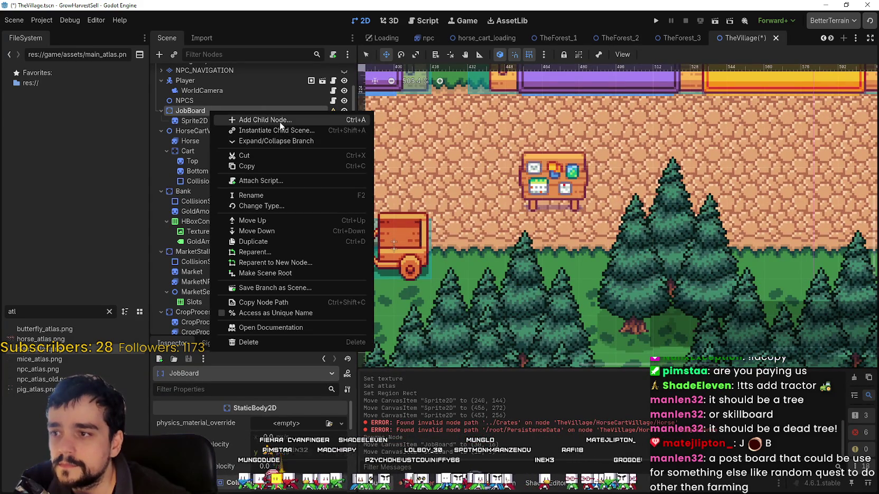
{"action": "left_click", "coordinate": [279, 120]}
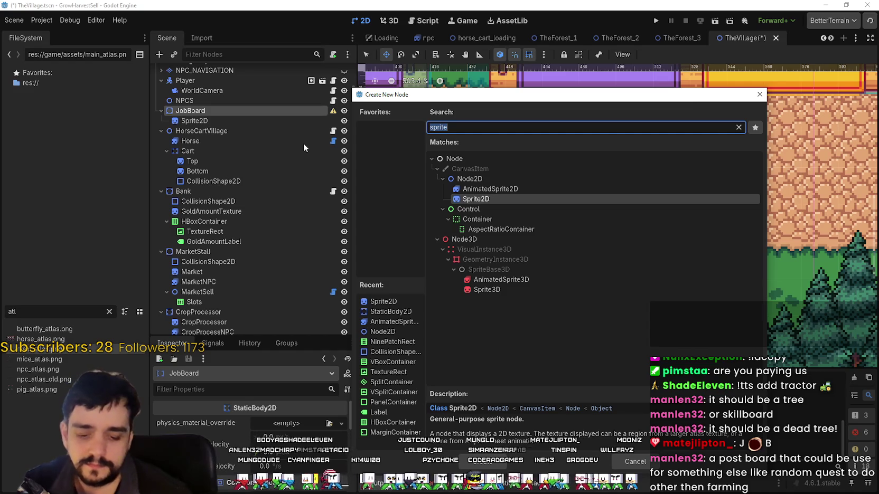
{"action": "type", "text": "collis"}
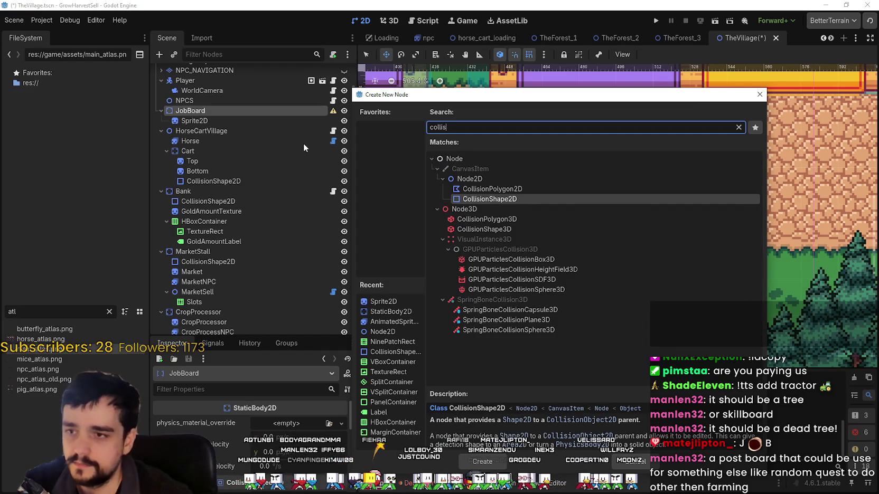
{"action": "key", "text": "Return"}
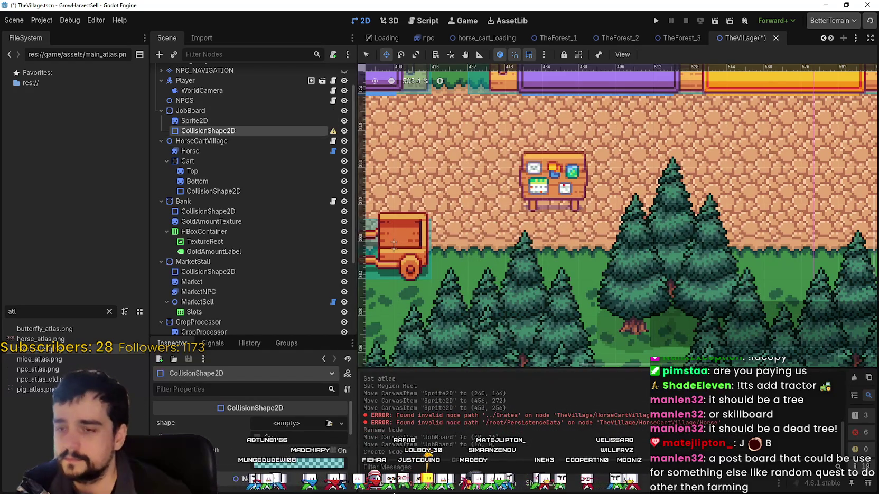
Step: Give the collision a RectangleShape2D shape, then reselect JobBoard
{"action": "left_click", "coordinate": [306, 425]}
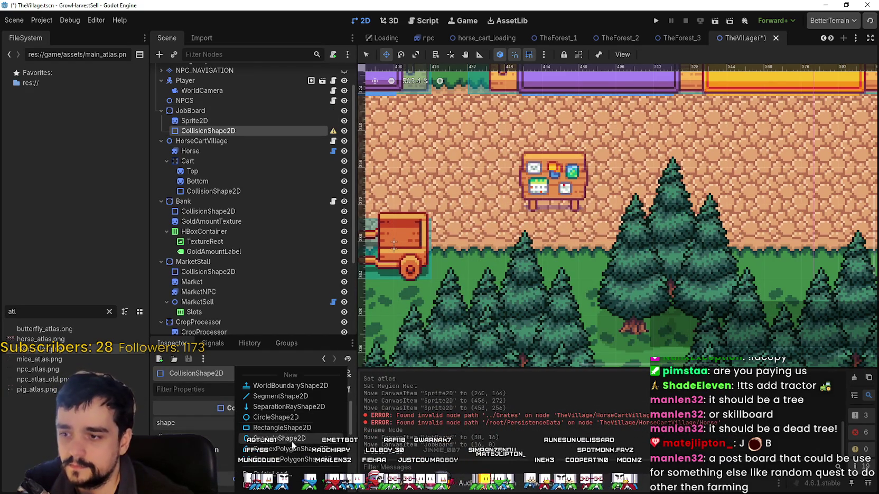
{"action": "left_click", "coordinate": [286, 428]}
{"action": "scroll", "coordinate": [467, 165], "scroll_direction": "up", "scroll_amount": 3}
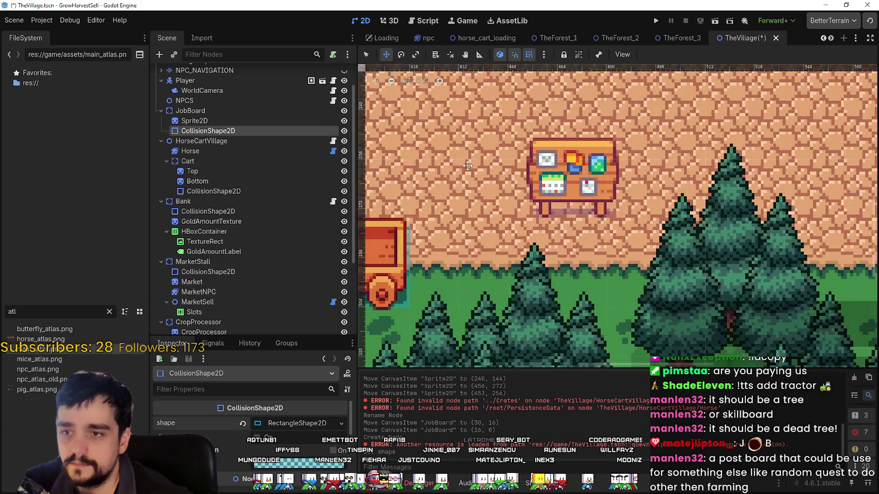
{"action": "scroll", "coordinate": [467, 165], "scroll_direction": "down", "scroll_amount": 3}
{"action": "left_click", "coordinate": [251, 113]}
{"action": "scroll", "coordinate": [477, 162], "scroll_direction": "down", "scroll_amount": 3}
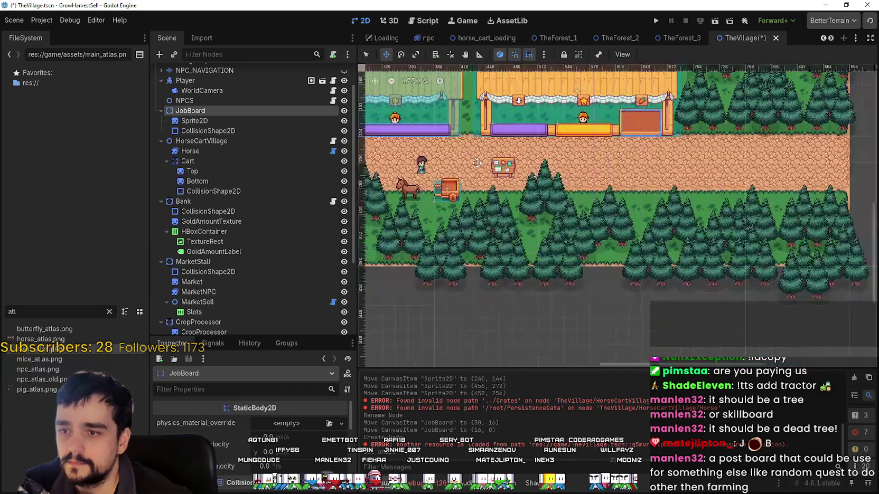
{"action": "scroll", "coordinate": [477, 162], "scroll_direction": "down", "scroll_amount": 3}
Step: Check the board Sprite2D's Transform position values, then reselect JobBoard
{"action": "scroll", "coordinate": [366, 148], "scroll_direction": "up", "scroll_amount": 1}
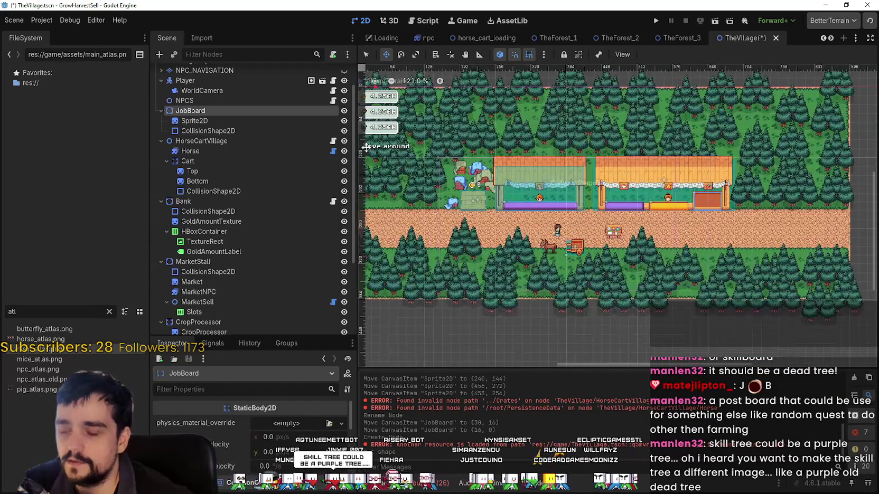
{"action": "left_click", "coordinate": [244, 121]}
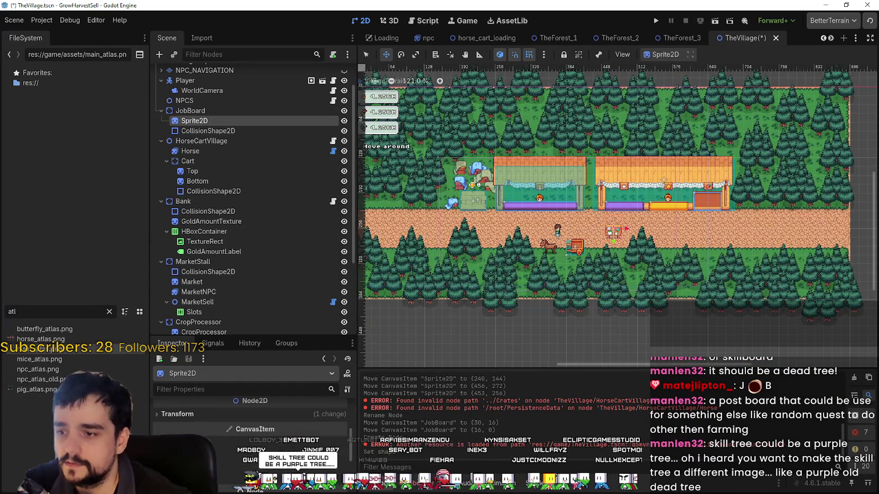
{"action": "left_click", "coordinate": [177, 414]}
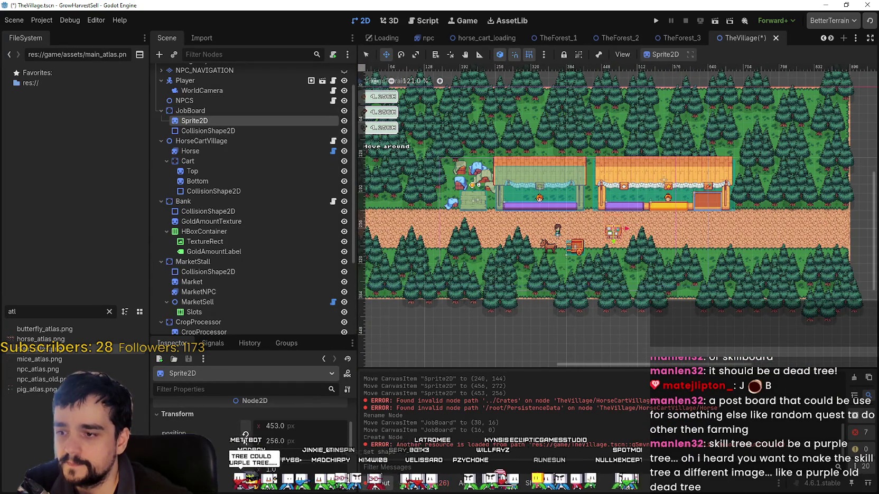
{"action": "scroll", "coordinate": [420, 174], "scroll_direction": "down", "scroll_amount": 5}
{"action": "left_click", "coordinate": [214, 110]}
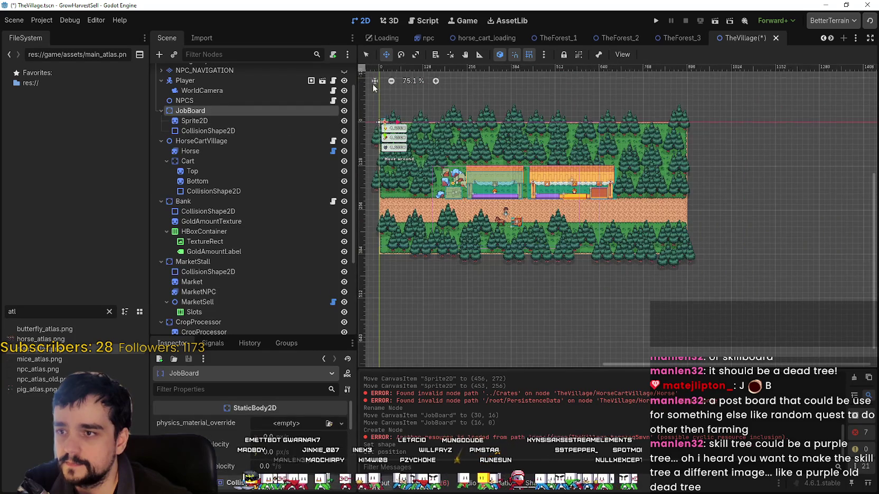
Step: Drag JobBoard onto the dirt road and fine-tune its position
{"action": "left_click_drag", "start_coordinate": [370, 109], "coordinate": [534, 203]}
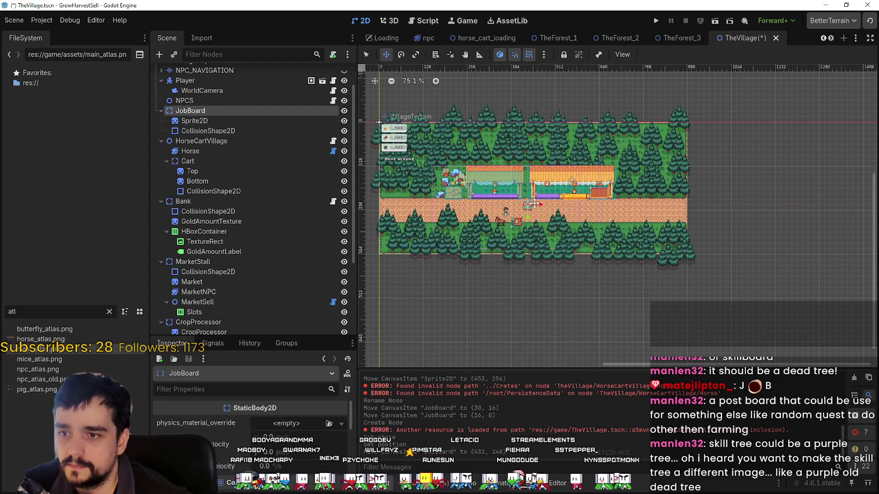
{"action": "scroll", "coordinate": [534, 204], "scroll_direction": "up", "scroll_amount": 15}
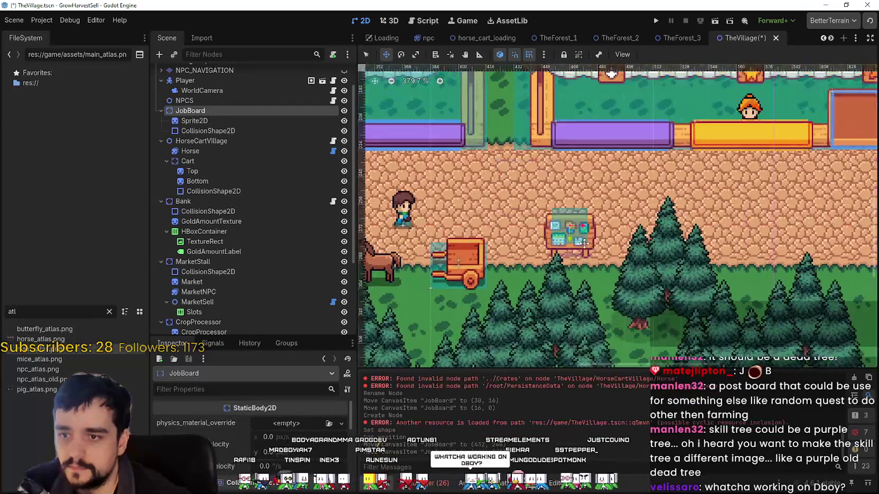
{"action": "scroll", "coordinate": [583, 243], "scroll_direction": "up", "scroll_amount": 5}
{"action": "mouse_move", "coordinate": [545, 240]}
{"action": "left_mouse_down"}
{"action": "mouse_move", "coordinate": [519, 252]}
{"action": "mouse_move", "coordinate": [505, 235]}
{"action": "left_mouse_up"}
{"action": "scroll", "coordinate": [506, 231], "scroll_direction": "down", "scroll_amount": 4}
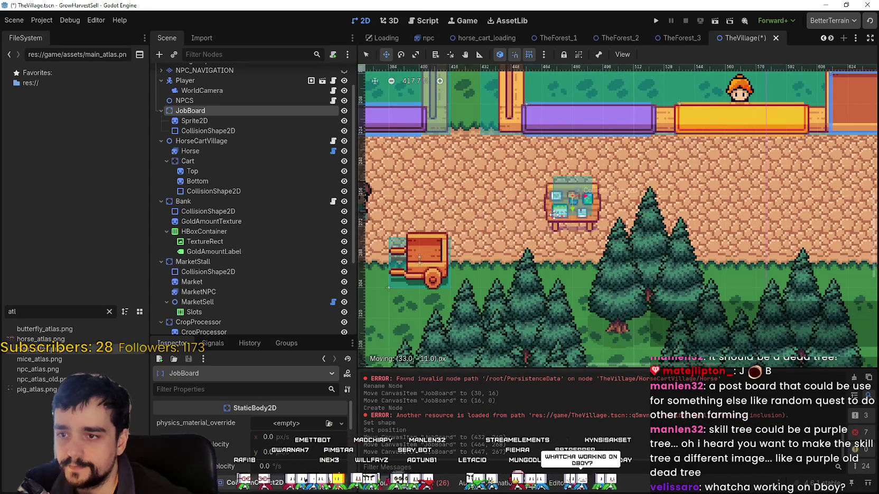
{"action": "mouse_move", "coordinate": [554, 214]}
{"action": "left_mouse_down"}
{"action": "mouse_move", "coordinate": [511, 237]}
{"action": "mouse_move", "coordinate": [552, 207]}
{"action": "mouse_move", "coordinate": [511, 207]}
{"action": "mouse_move", "coordinate": [623, 239]}
{"action": "mouse_move", "coordinate": [536, 232]}
{"action": "mouse_move", "coordinate": [545, 236]}
{"action": "left_mouse_up"}
{"action": "scroll", "coordinate": [535, 215], "scroll_direction": "down", "scroll_amount": 3}
{"action": "scroll", "coordinate": [566, 234], "scroll_direction": "down", "scroll_amount": 1}
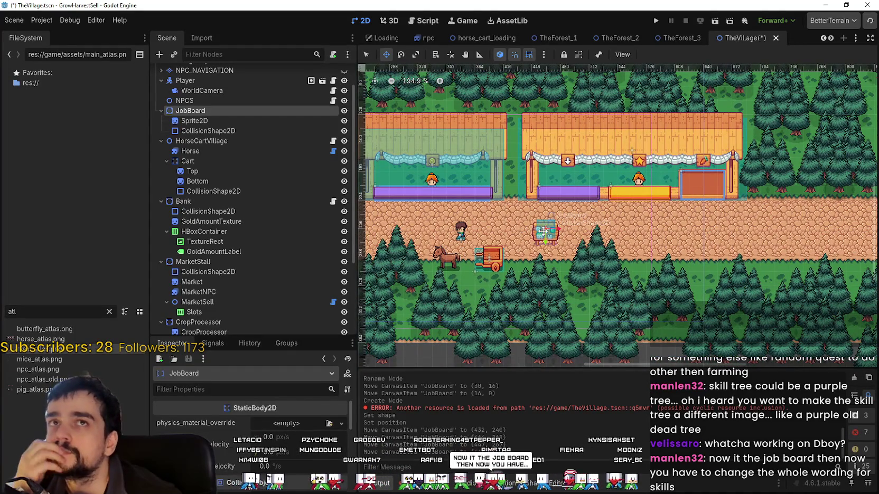
{"action": "scroll", "coordinate": [543, 226], "scroll_direction": "up", "scroll_amount": 3}
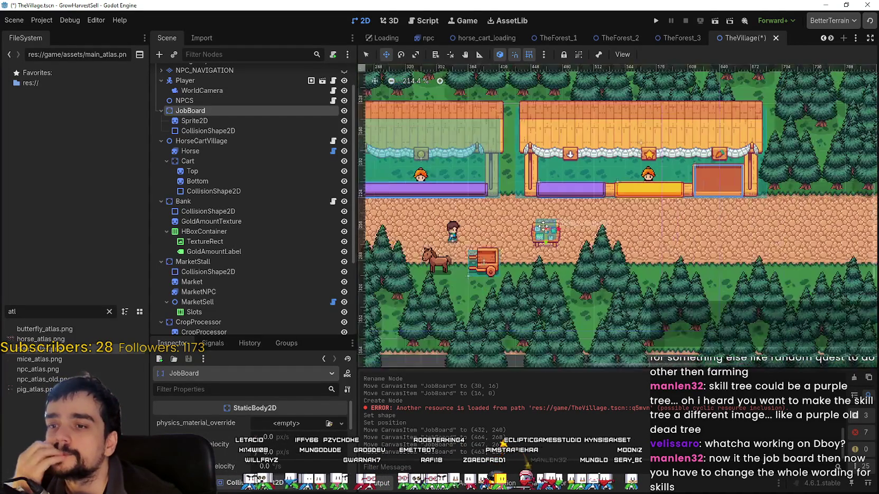
{"action": "scroll", "coordinate": [545, 233], "scroll_direction": "down", "scroll_amount": 2}
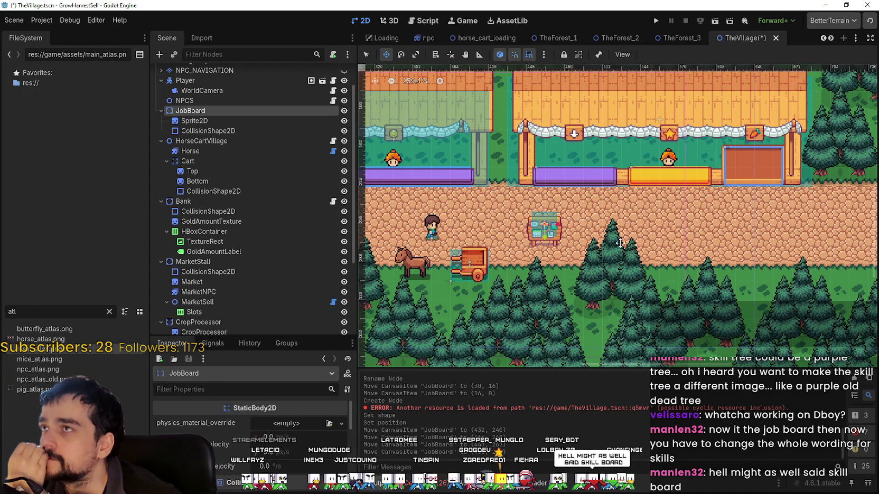
{"action": "scroll", "coordinate": [673, 245], "scroll_direction": "down", "scroll_amount": 1}
Step: Pan to the village's left end and reposition JobBoard down-right, then back up-left
{"action": "left_click_drag", "start_coordinate": [534, 224], "coordinate": [651, 232]}
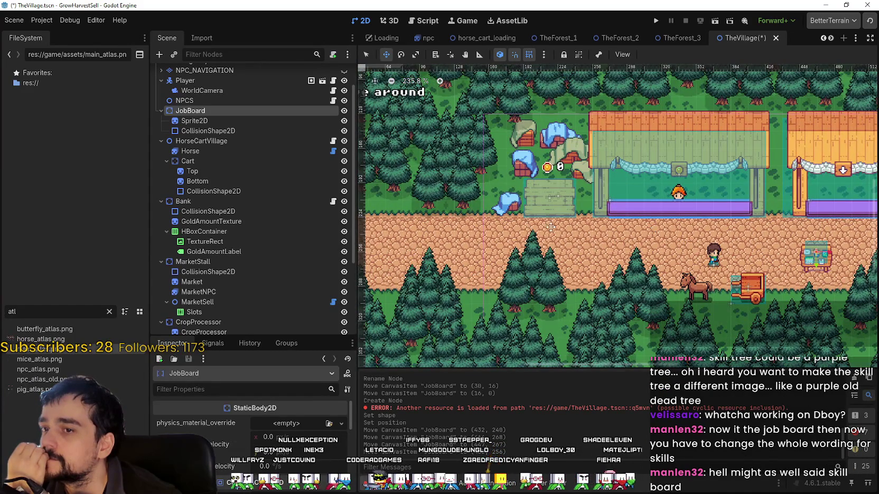
{"action": "scroll", "coordinate": [551, 228], "scroll_direction": "right", "scroll_amount": 6}
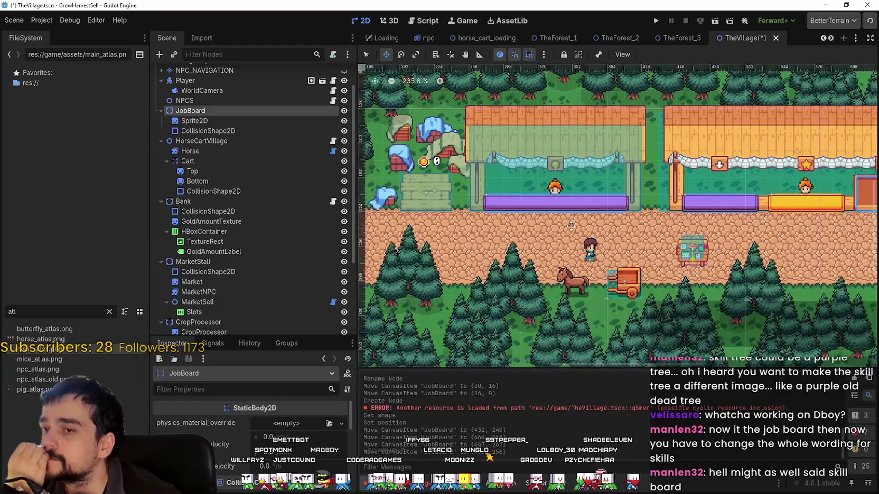
{"action": "scroll", "coordinate": [571, 225], "scroll_direction": "down", "scroll_amount": 6}
{"action": "scroll", "coordinate": [565, 225], "scroll_direction": "right", "scroll_amount": 3}
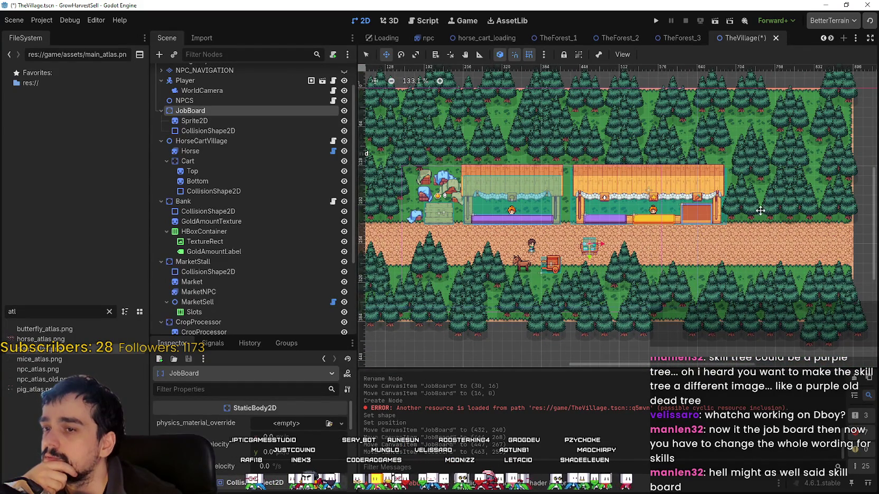
{"action": "scroll", "coordinate": [588, 236], "scroll_direction": "up", "scroll_amount": 2}
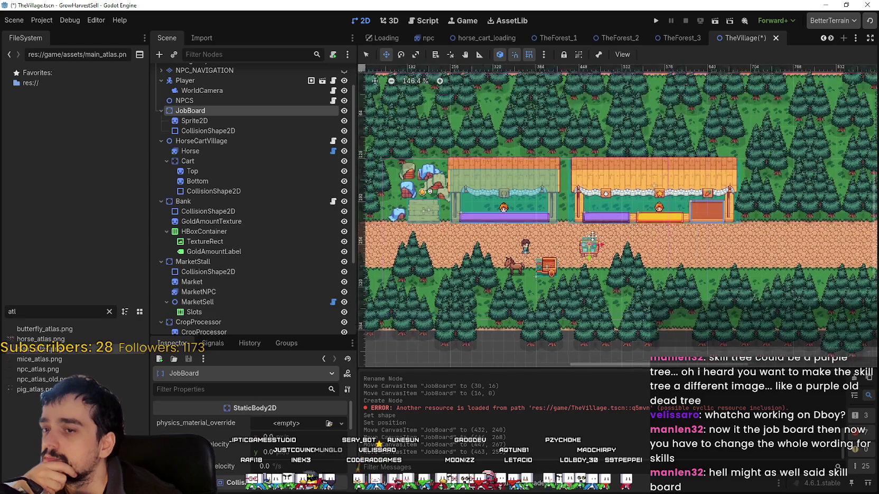
{"action": "scroll", "coordinate": [588, 238], "scroll_direction": "up", "scroll_amount": 3}
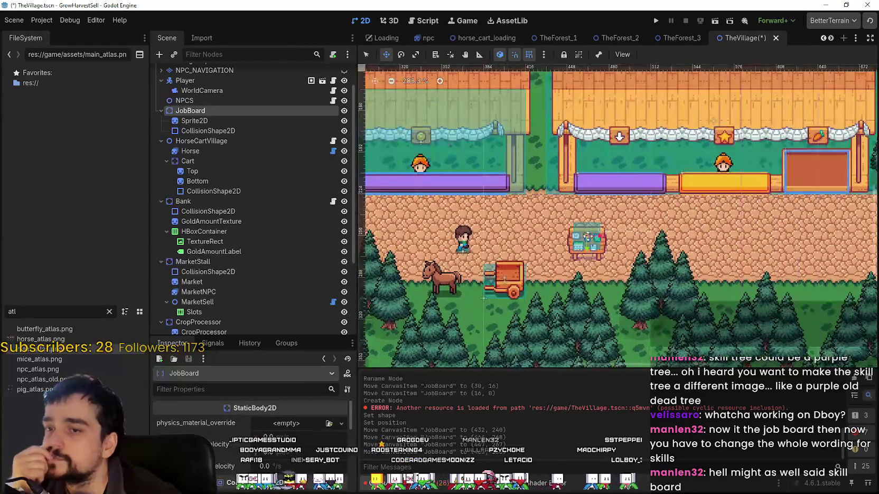
{"action": "scroll", "coordinate": [553, 251], "scroll_direction": "up", "scroll_amount": 2}
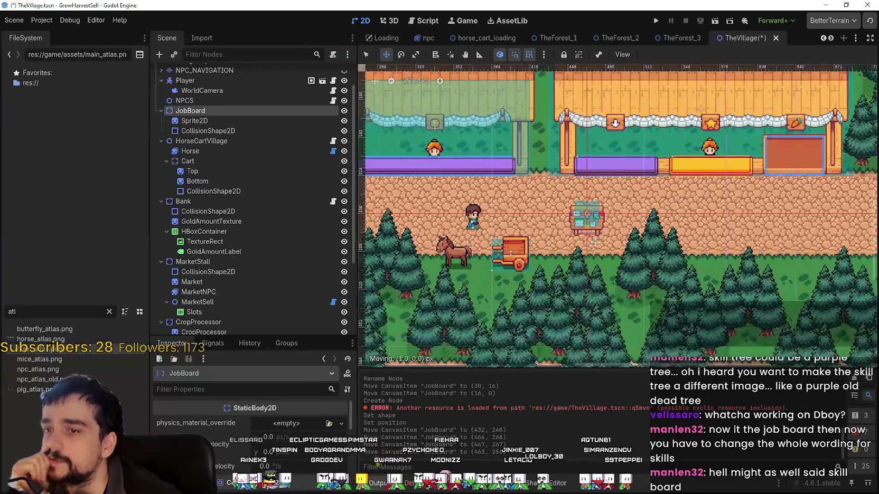
{"action": "left_click_drag", "start_coordinate": [596, 241], "coordinate": [594, 242]}
{"action": "scroll", "coordinate": [586, 239], "scroll_direction": "up", "scroll_amount": 5}
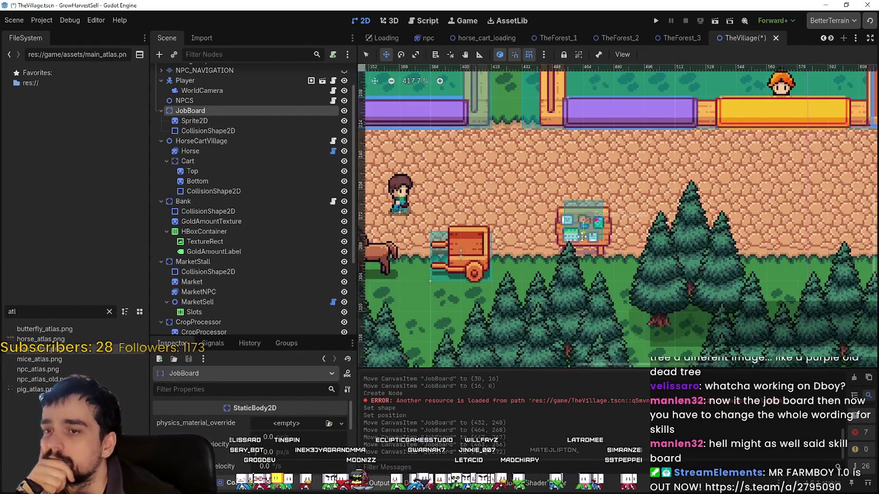
{"action": "mouse_move", "coordinate": [580, 235]}
{"action": "left_mouse_down"}
{"action": "mouse_move", "coordinate": [534, 179]}
{"action": "mouse_move", "coordinate": [520, 210]}
{"action": "mouse_move", "coordinate": [606, 203]}
{"action": "mouse_move", "coordinate": [574, 225]}
{"action": "mouse_move", "coordinate": [662, 244]}
{"action": "mouse_move", "coordinate": [576, 247]}
{"action": "mouse_move", "coordinate": [513, 158]}
{"action": "mouse_move", "coordinate": [547, 158]}
{"action": "mouse_move", "coordinate": [553, 186]}
{"action": "left_mouse_up"}
{"action": "scroll", "coordinate": [529, 182], "scroll_direction": "down", "scroll_amount": 4}
{"action": "scroll", "coordinate": [581, 216], "scroll_direction": "up", "scroll_amount": 1}
{"action": "scroll", "coordinate": [578, 229], "scroll_direction": "up", "scroll_amount": 5}
{"action": "scroll", "coordinate": [523, 163], "scroll_direction": "down", "scroll_amount": 8}
{"action": "scroll", "coordinate": [553, 186], "scroll_direction": "down", "scroll_amount": 1}
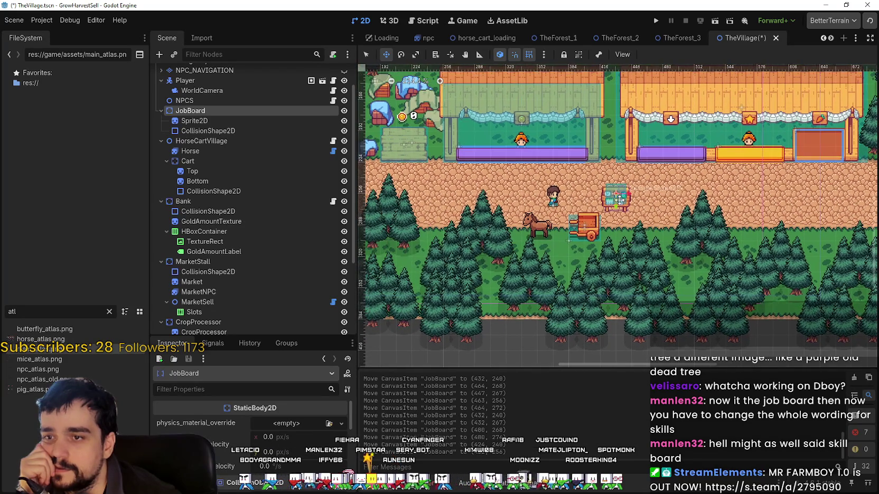
Step: Shift JobBoard far to the left along the road
{"action": "left_click_drag", "start_coordinate": [613, 195], "coordinate": [419, 183]}
{"action": "scroll", "coordinate": [484, 186], "scroll_direction": "left", "scroll_amount": 5}
{"action": "mouse_move", "coordinate": [560, 197]}
{"action": "left_mouse_down"}
{"action": "mouse_move", "coordinate": [459, 161]}
{"action": "mouse_move", "coordinate": [431, 168]}
{"action": "mouse_move", "coordinate": [635, 194]}
{"action": "left_mouse_up"}
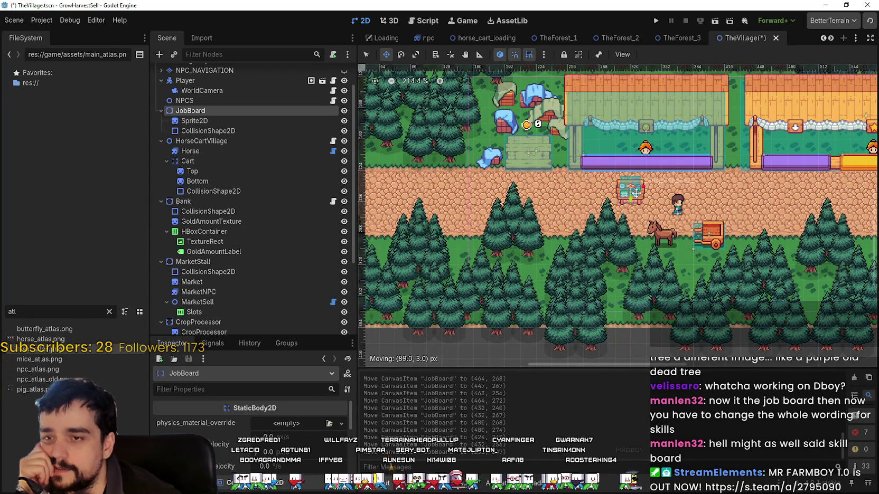
{"action": "scroll", "coordinate": [537, 196], "scroll_direction": "down", "scroll_amount": 2}
{"action": "scroll", "coordinate": [537, 195], "scroll_direction": "right", "scroll_amount": 4}
{"action": "scroll", "coordinate": [537, 195], "scroll_direction": "up", "scroll_amount": 1}
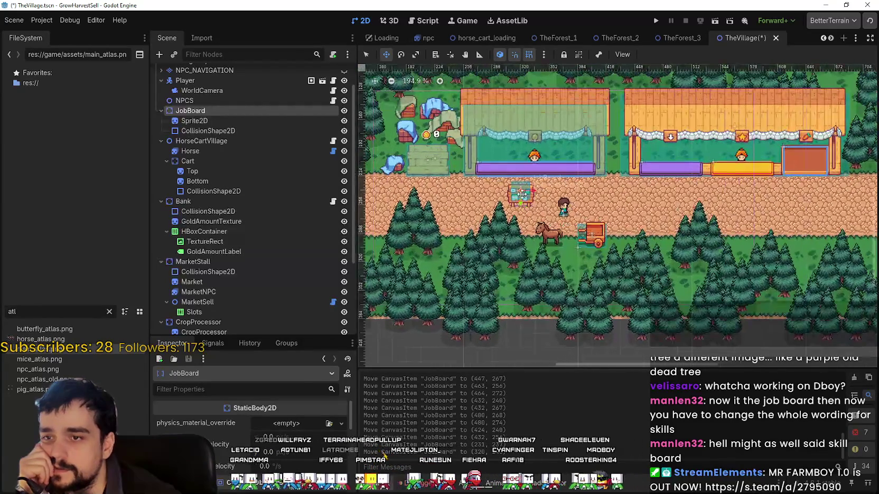
{"action": "left_click_drag", "start_coordinate": [537, 195], "coordinate": [477, 194]}
{"action": "scroll", "coordinate": [477, 194], "scroll_direction": "down", "scroll_amount": 4}
{"action": "scroll", "coordinate": [472, 196], "scroll_direction": "up", "scroll_amount": 4}
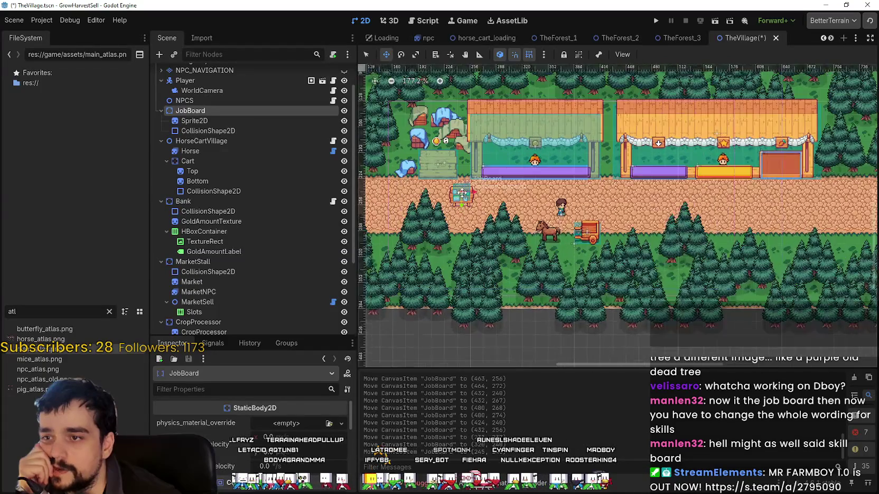
{"action": "scroll", "coordinate": [559, 208], "scroll_direction": "down", "scroll_amount": 2}
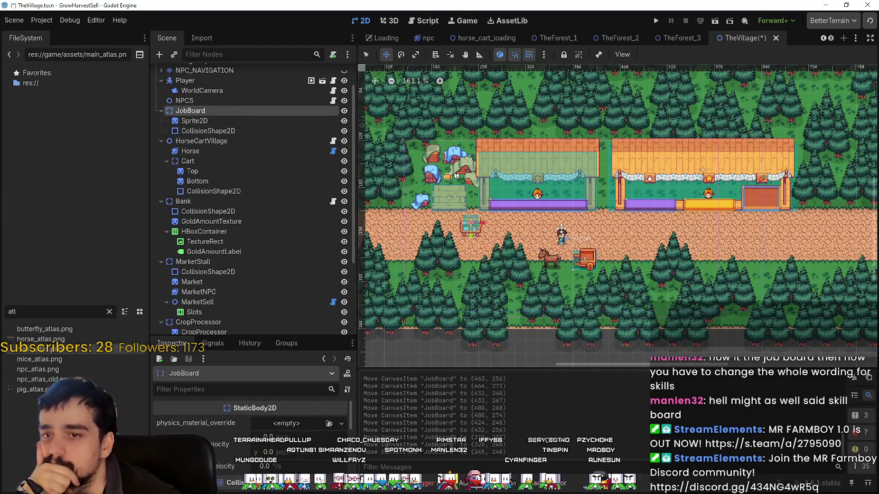
{"action": "scroll", "coordinate": [581, 237], "scroll_direction": "right", "scroll_amount": 3}
Step: Settle JobBoard on the road just below the first market stall's left edge
{"action": "left_click_drag", "start_coordinate": [612, 244], "coordinate": [675, 263]}
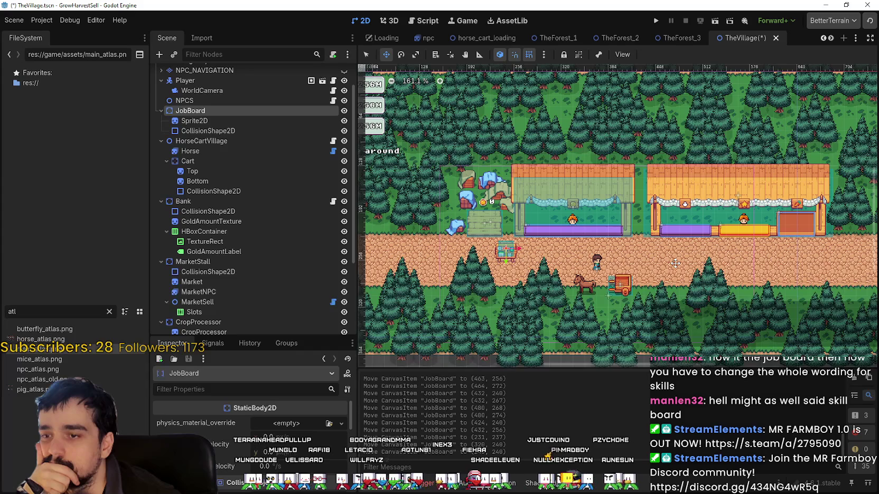
{"action": "scroll", "coordinate": [676, 263], "scroll_direction": "down", "scroll_amount": 1}
{"action": "mouse_move", "coordinate": [524, 241]}
{"action": "left_mouse_down"}
{"action": "mouse_move", "coordinate": [545, 245]}
{"action": "mouse_move", "coordinate": [546, 235]}
{"action": "left_mouse_up"}
{"action": "scroll", "coordinate": [544, 242], "scroll_direction": "up", "scroll_amount": 1}
{"action": "scroll", "coordinate": [632, 272], "scroll_direction": "up", "scroll_amount": 7}
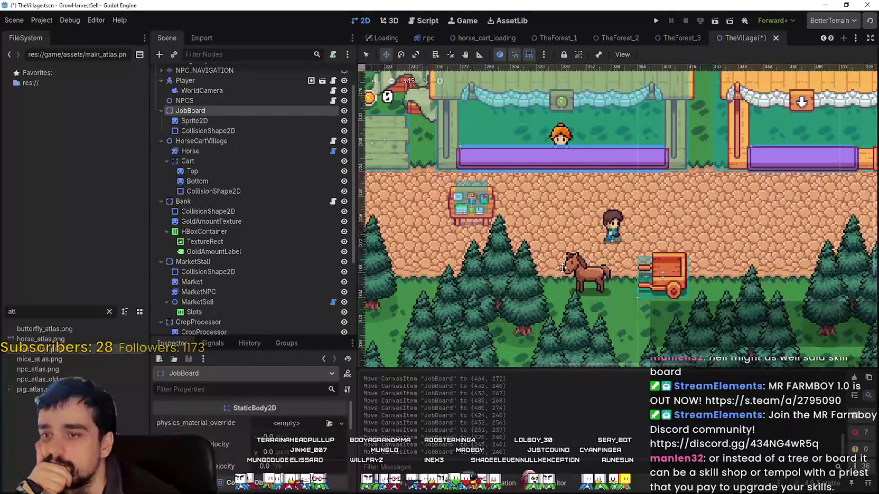
{"action": "scroll", "coordinate": [585, 275], "scroll_direction": "down", "scroll_amount": 4}
{"action": "mouse_move", "coordinate": [520, 231]}
{"action": "left_mouse_down"}
{"action": "mouse_move", "coordinate": [554, 226]}
{"action": "mouse_move", "coordinate": [560, 242]}
{"action": "mouse_move", "coordinate": [555, 238]}
{"action": "mouse_move", "coordinate": [589, 230]}
{"action": "mouse_move", "coordinate": [536, 221]}
{"action": "left_mouse_up"}
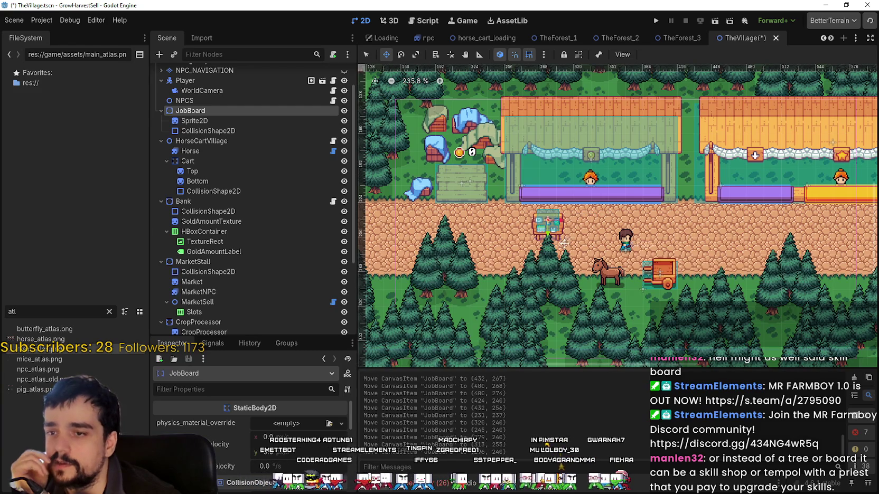
{"action": "scroll", "coordinate": [629, 256], "scroll_direction": "down", "scroll_amount": 5}
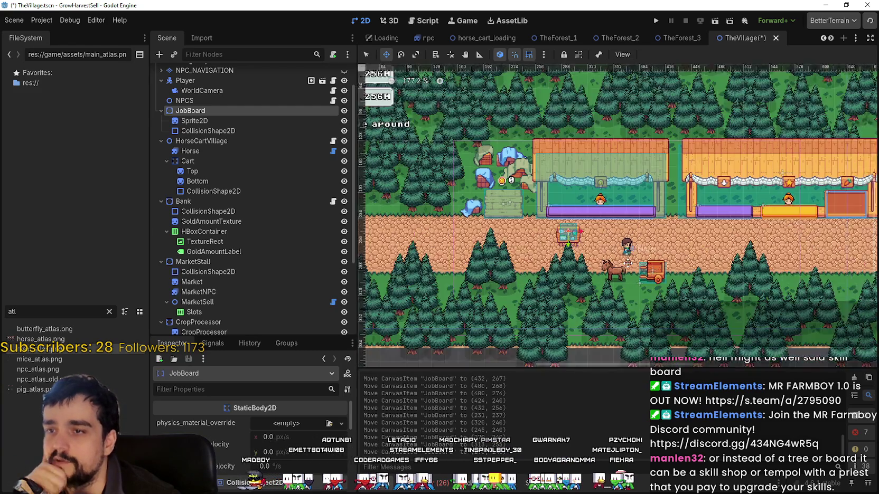
{"action": "scroll", "coordinate": [615, 254], "scroll_direction": "up", "scroll_amount": 5}
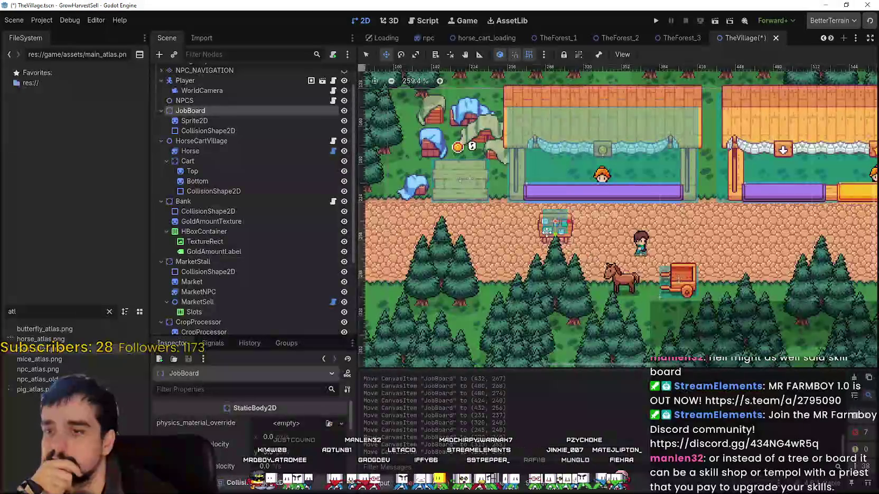
{"action": "scroll", "coordinate": [548, 228], "scroll_direction": "down", "scroll_amount": 4}
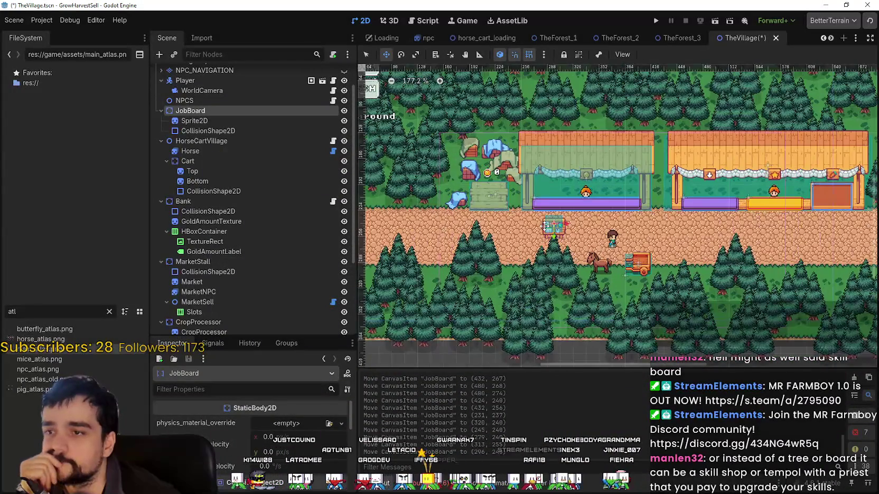
{"action": "left_click_drag", "start_coordinate": [546, 226], "coordinate": [508, 224]}
{"action": "scroll", "coordinate": [508, 224], "scroll_direction": "down", "scroll_amount": 4}
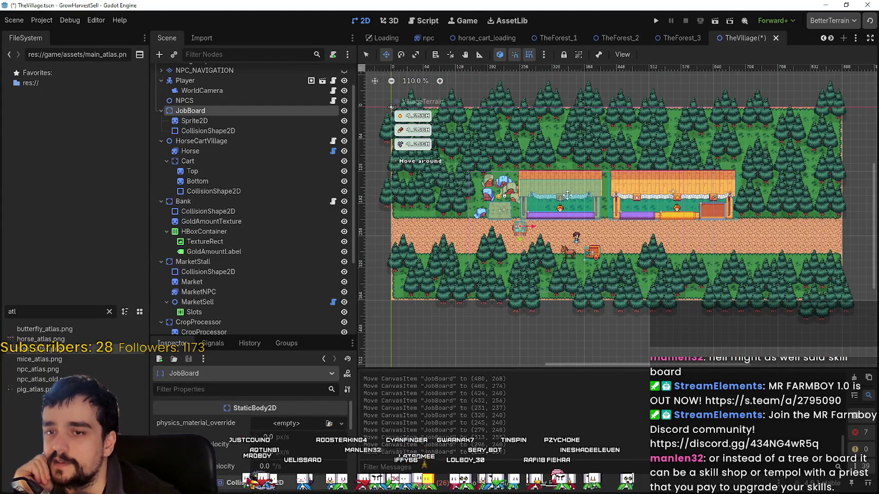
Step: Collapse Bank, MarketStall and CropProcessor, and select all three stalls
{"action": "left_click", "coordinate": [194, 203]}
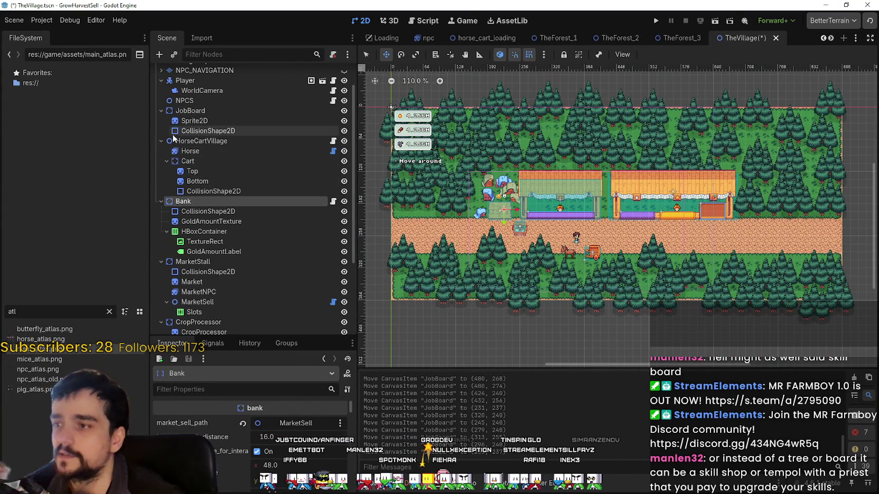
{"action": "left_click", "coordinate": [161, 201]}
{"action": "left_click", "coordinate": [162, 212]}
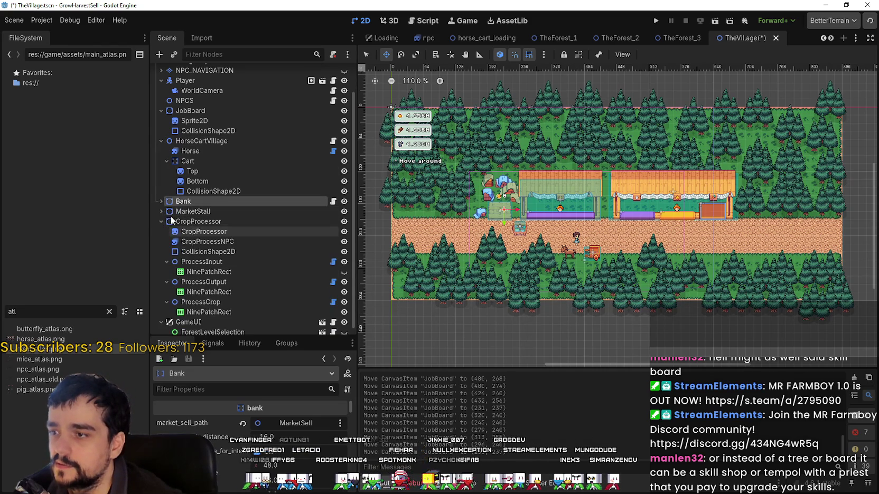
{"action": "left_click", "coordinate": [178, 222]}
{"action": "left_click", "coordinate": [162, 221]}
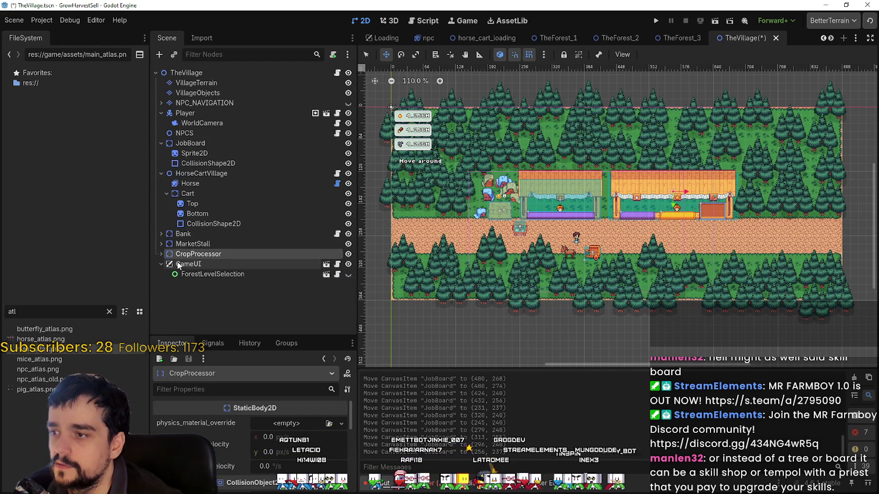
{"action": "left_click", "coordinate": [183, 234]}
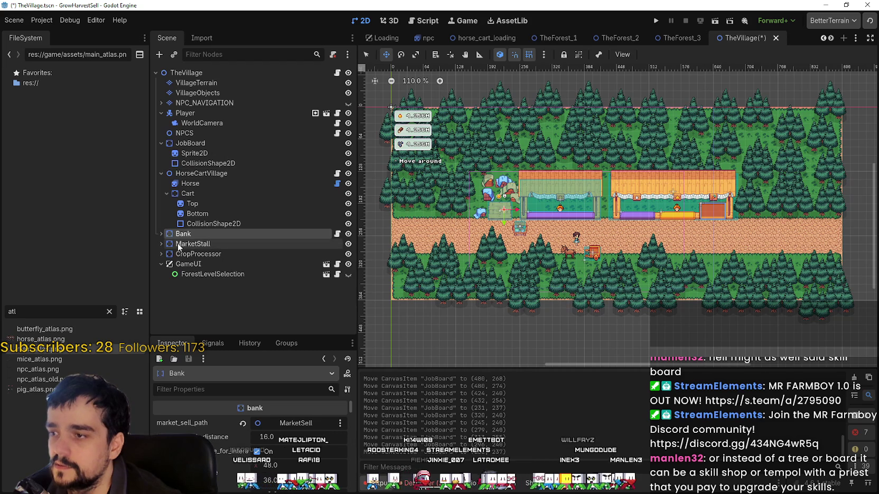
{"action": "left_click", "coordinate": [190, 254], "text": "shift"}
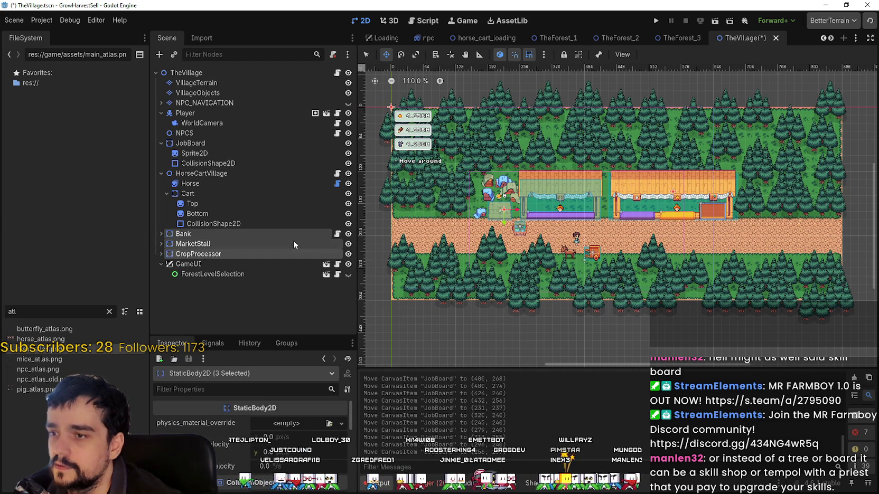
Step: Move the three selected stalls together further right along the road
{"action": "left_click", "coordinate": [387, 55]}
{"action": "scroll", "coordinate": [512, 200], "scroll_direction": "up", "scroll_amount": 3}
{"action": "left_click_drag", "start_coordinate": [503, 189], "coordinate": [532, 193]}
{"action": "scroll", "coordinate": [515, 190], "scroll_direction": "up", "scroll_amount": 3}
{"action": "scroll", "coordinate": [532, 193], "scroll_direction": "down", "scroll_amount": 7}
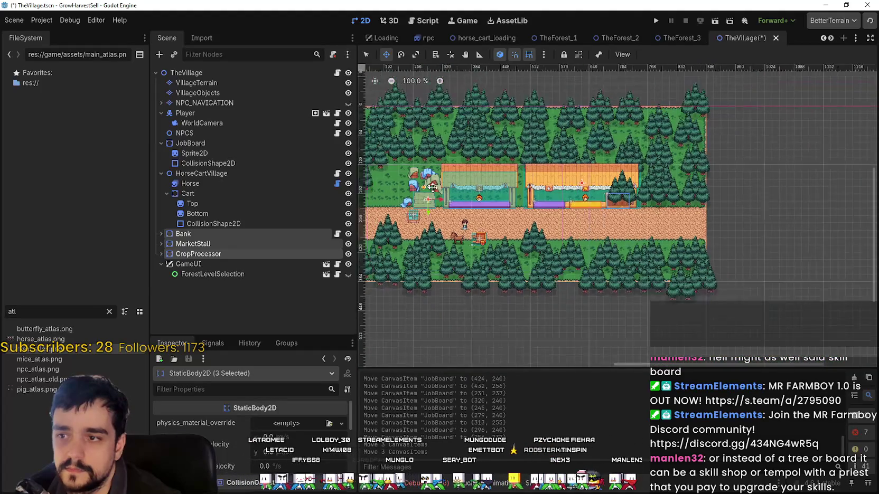
{"action": "scroll", "coordinate": [432, 187], "scroll_direction": "up", "scroll_amount": 1}
{"action": "left_click_drag", "start_coordinate": [432, 187], "coordinate": [609, 213]}
{"action": "scroll", "coordinate": [468, 187], "scroll_direction": "up", "scroll_amount": 2}
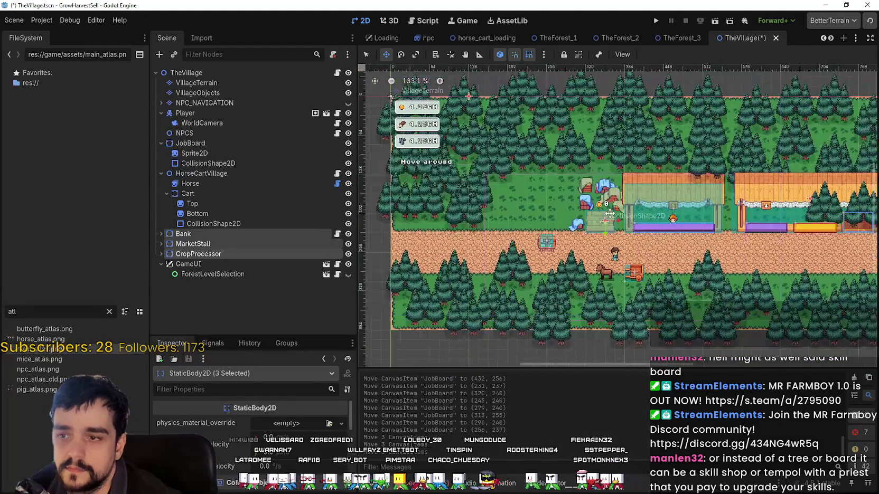
{"action": "scroll", "coordinate": [609, 214], "scroll_direction": "down", "scroll_amount": 2}
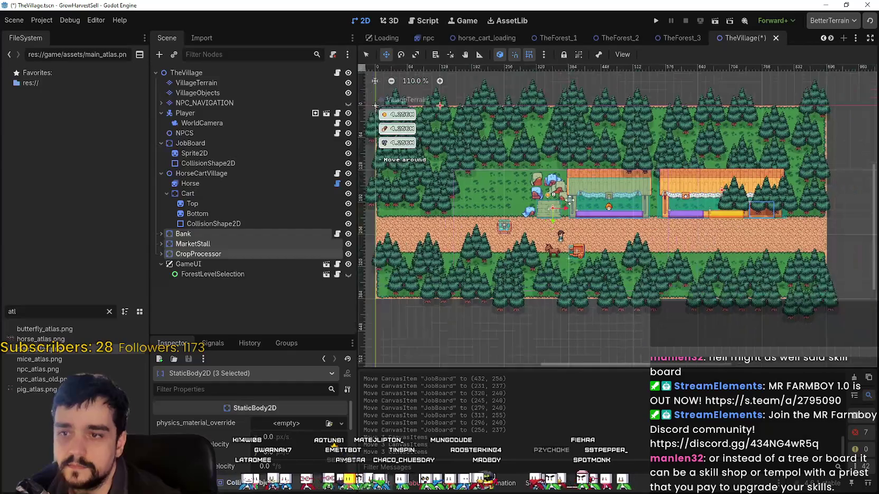
{"action": "mouse_move", "coordinate": [569, 199]}
{"action": "left_mouse_down"}
{"action": "mouse_move", "coordinate": [595, 190]}
{"action": "mouse_move", "coordinate": [644, 195]}
{"action": "left_mouse_up"}
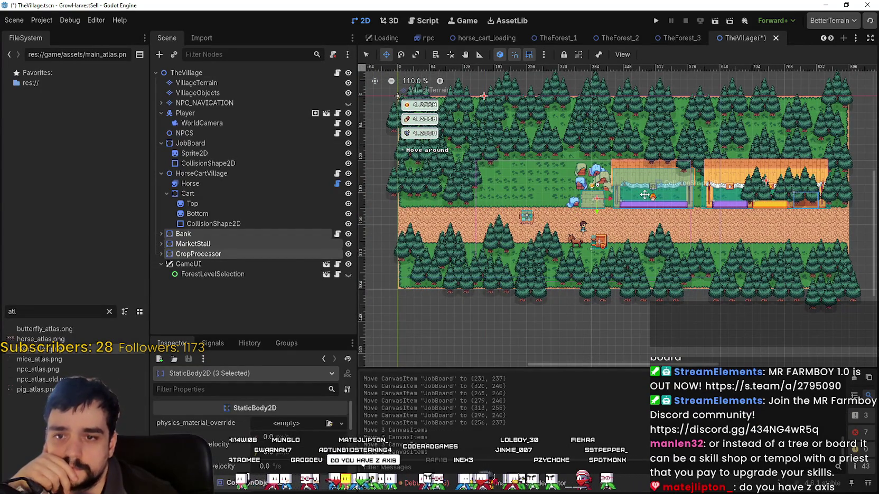
{"action": "scroll", "coordinate": [572, 198], "scroll_direction": "up", "scroll_amount": 10}
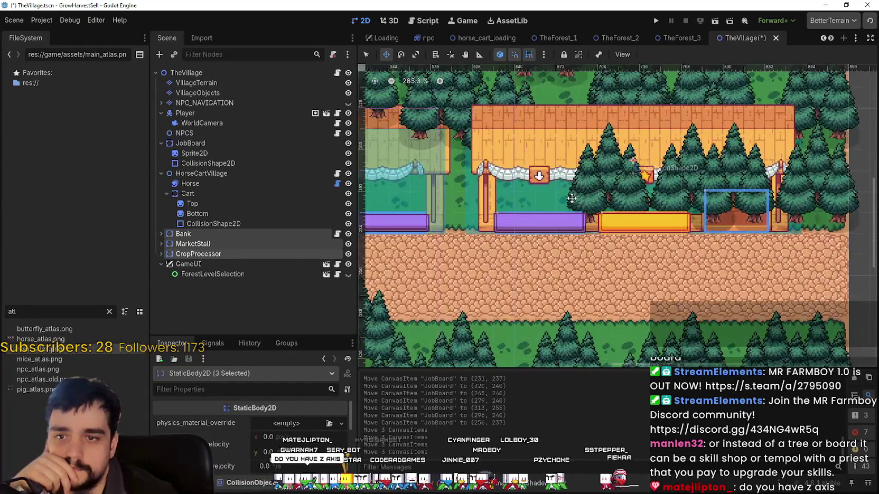
{"action": "scroll", "coordinate": [572, 198], "scroll_direction": "down", "scroll_amount": 6}
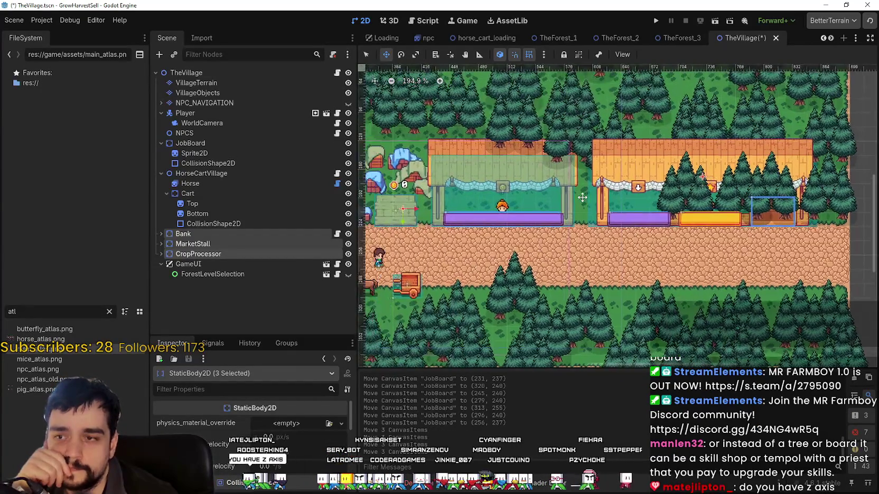
{"action": "scroll", "coordinate": [583, 190], "scroll_direction": "down", "scroll_amount": 1}
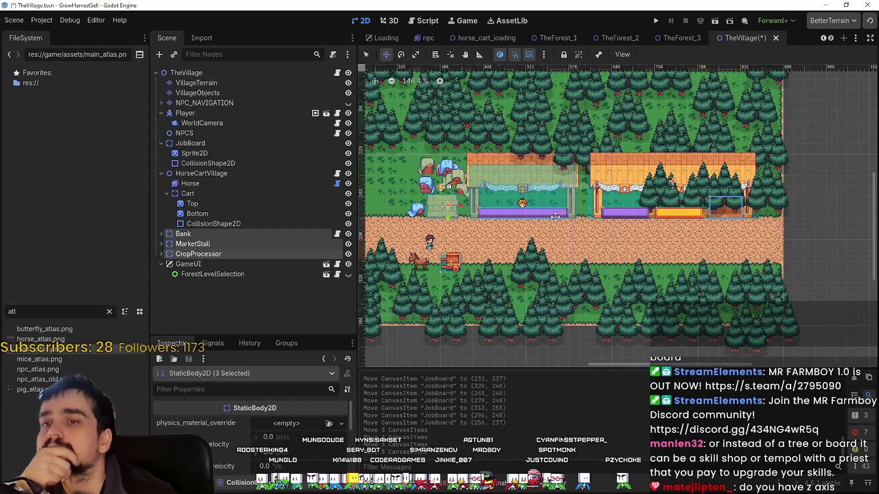
{"action": "scroll", "coordinate": [562, 211], "scroll_direction": "down", "scroll_amount": 2}
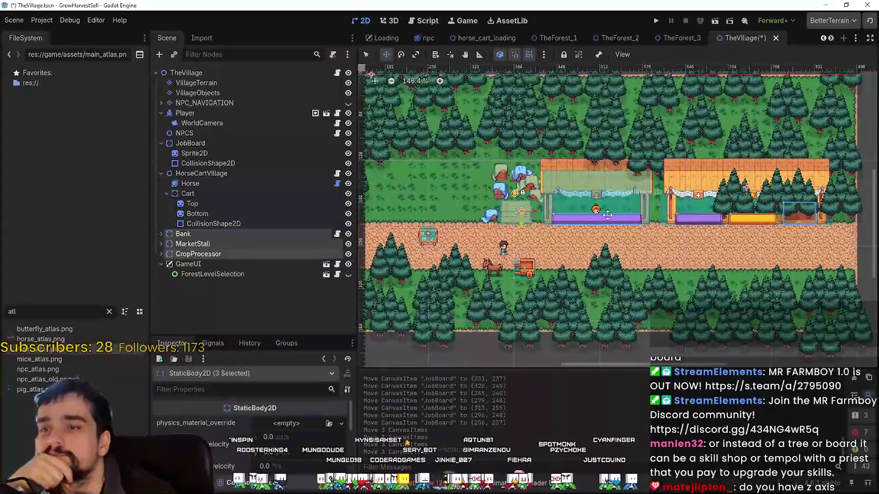
{"action": "scroll", "coordinate": [535, 209], "scroll_direction": "up", "scroll_amount": 2}
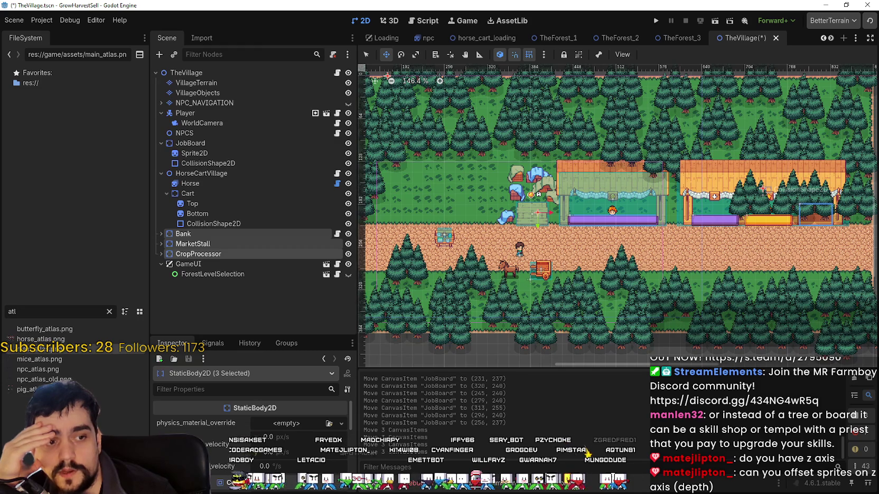
{"action": "scroll", "coordinate": [712, 178], "scroll_direction": "down", "scroll_amount": 1}
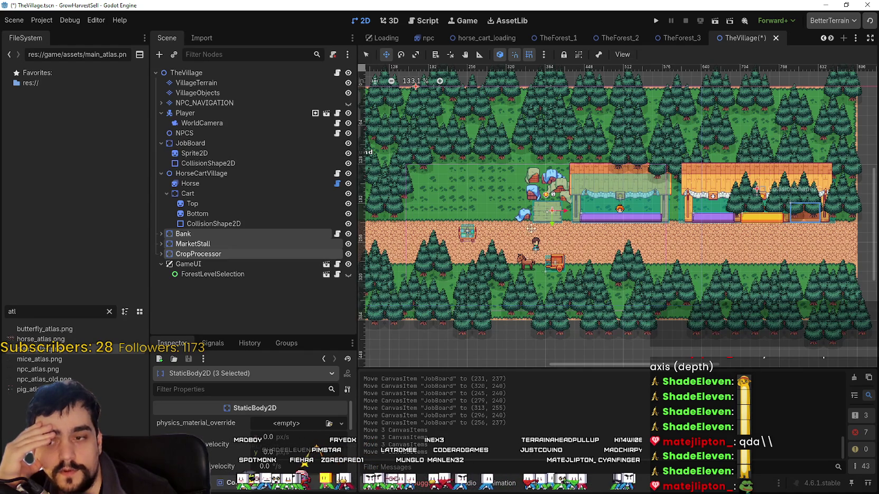
Step: Zoom in and out on TheVillage canvas to inspect the board
{"action": "scroll", "coordinate": [465, 227], "scroll_direction": "up", "scroll_amount": 5}
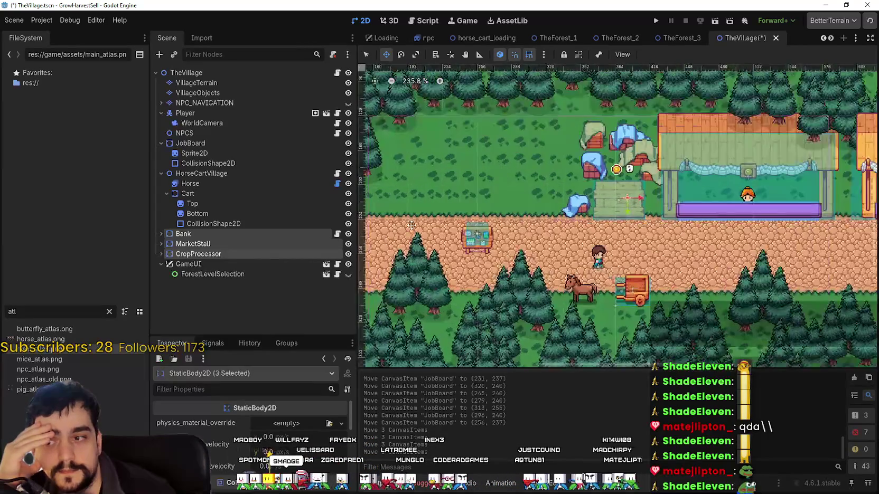
{"action": "scroll", "coordinate": [449, 232], "scroll_direction": "up", "scroll_amount": 6}
{"action": "scroll", "coordinate": [451, 232], "scroll_direction": "down", "scroll_amount": 3}
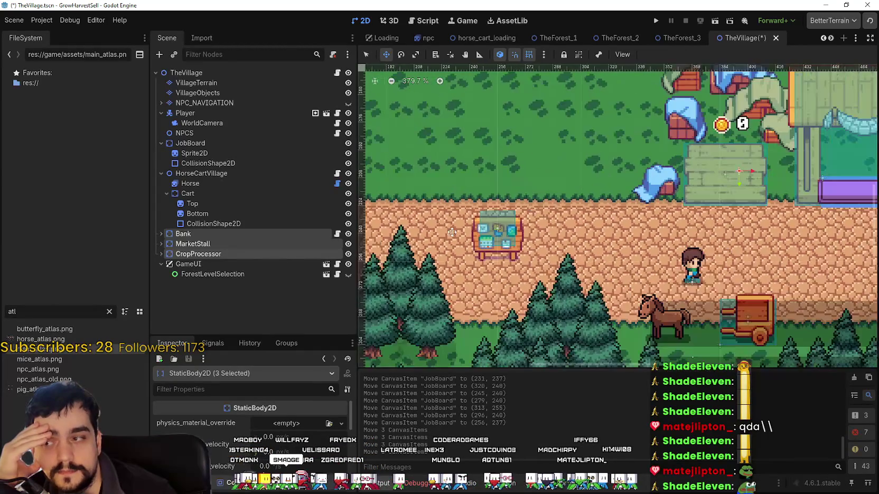
{"action": "scroll", "coordinate": [452, 232], "scroll_direction": "down", "scroll_amount": 3}
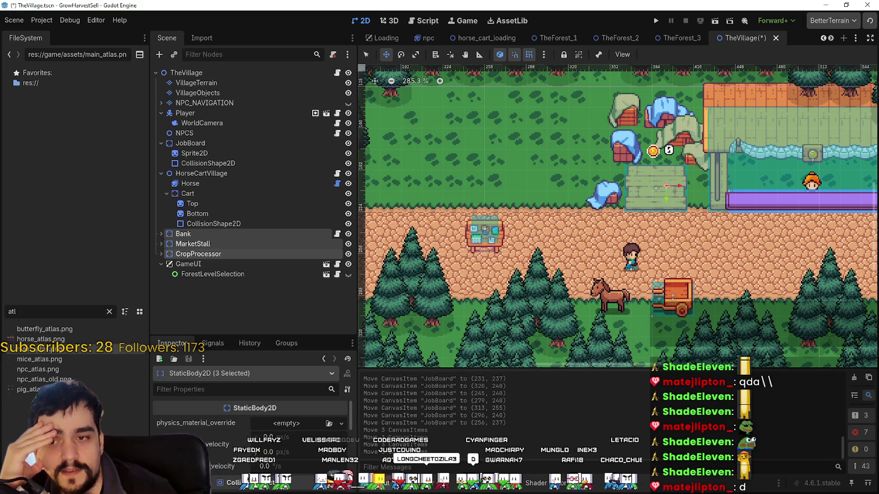
{"action": "scroll", "coordinate": [706, 245], "scroll_direction": "down", "scroll_amount": 4}
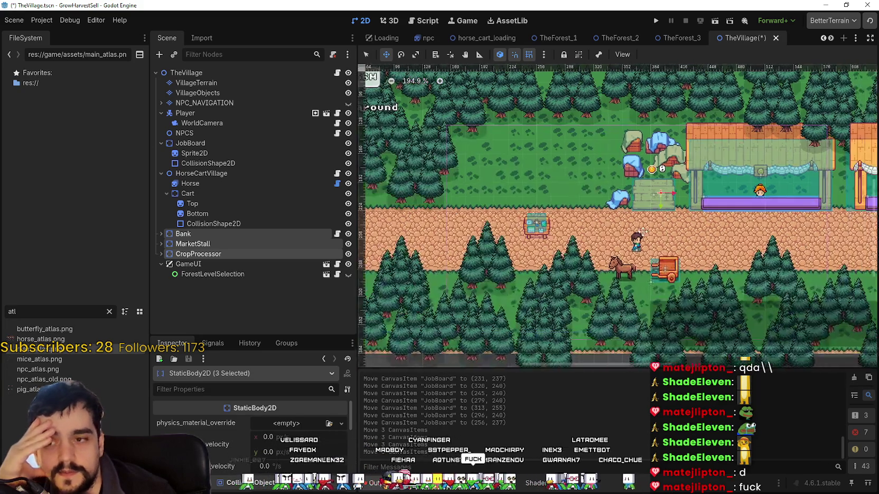
{"action": "scroll", "coordinate": [705, 245], "scroll_direction": "down", "scroll_amount": 2}
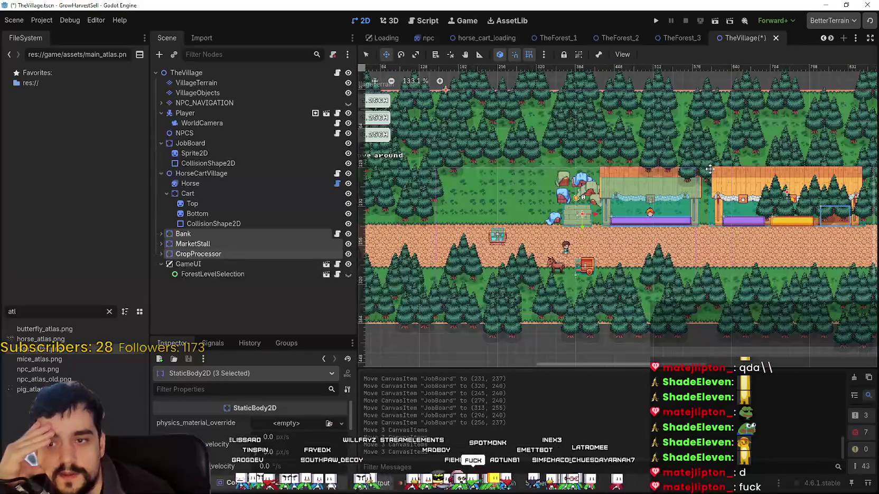
{"action": "scroll", "coordinate": [650, 230], "scroll_direction": "down", "scroll_amount": 2}
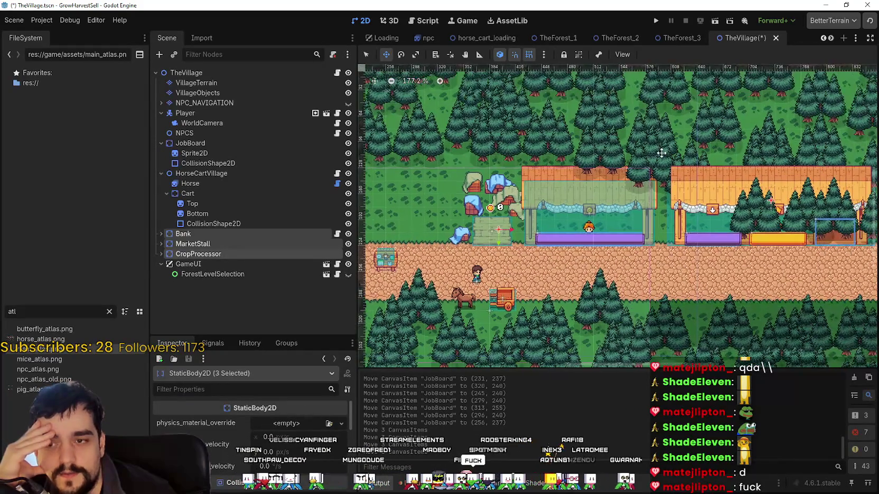
{"action": "scroll", "coordinate": [529, 215], "scroll_direction": "up", "scroll_amount": 1}
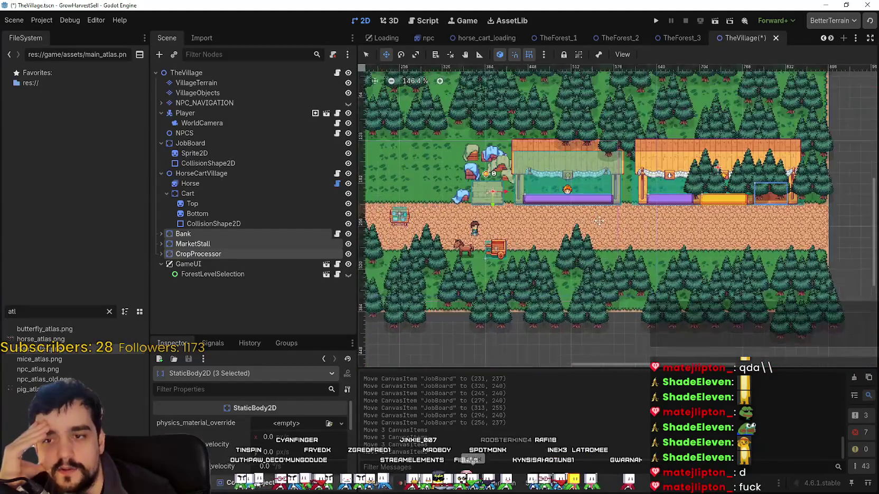
{"action": "scroll", "coordinate": [530, 215], "scroll_direction": "up", "scroll_amount": 4}
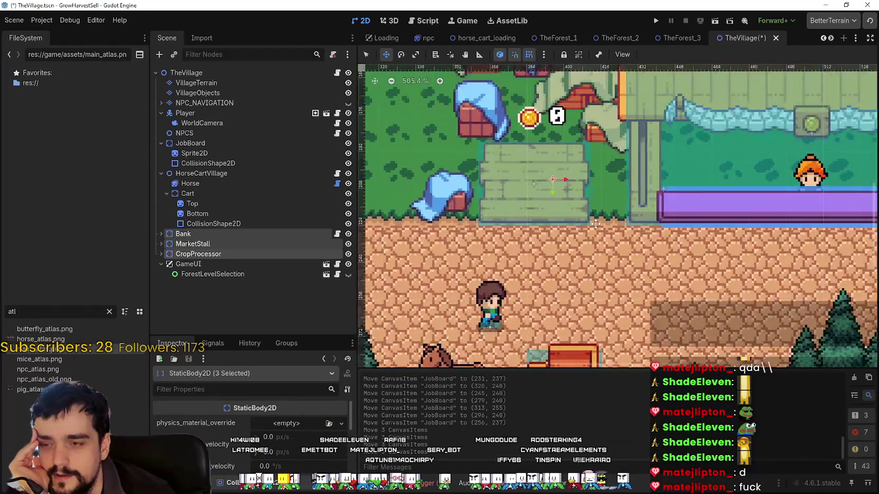
Step: Pan across the stalls and cart, then switch to SteamDB's MR FARMBOY charts page
{"action": "scroll", "coordinate": [586, 223], "scroll_direction": "down", "scroll_amount": 3}
{"action": "scroll", "coordinate": [623, 226], "scroll_direction": "right", "scroll_amount": 5}
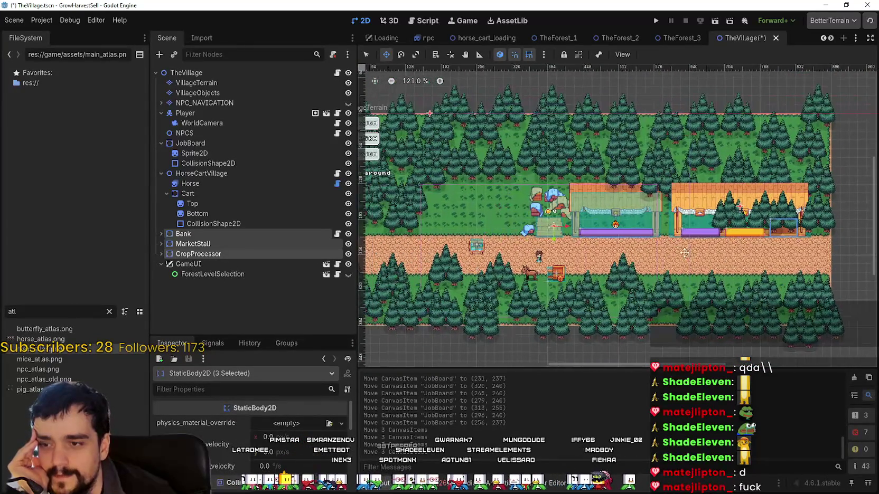
{"action": "scroll", "coordinate": [646, 244], "scroll_direction": "up", "scroll_amount": 3}
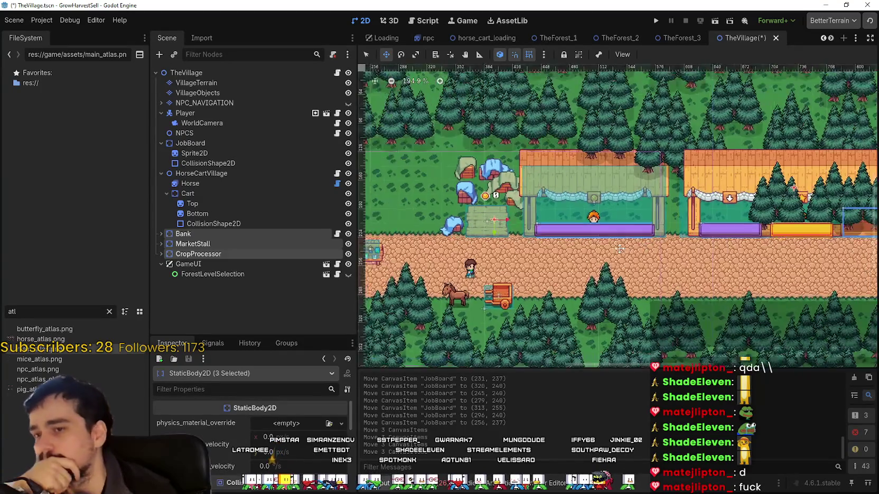
{"action": "scroll", "coordinate": [648, 243], "scroll_direction": "down", "scroll_amount": 1}
{"action": "scroll", "coordinate": [628, 242], "scroll_direction": "left", "scroll_amount": 3}
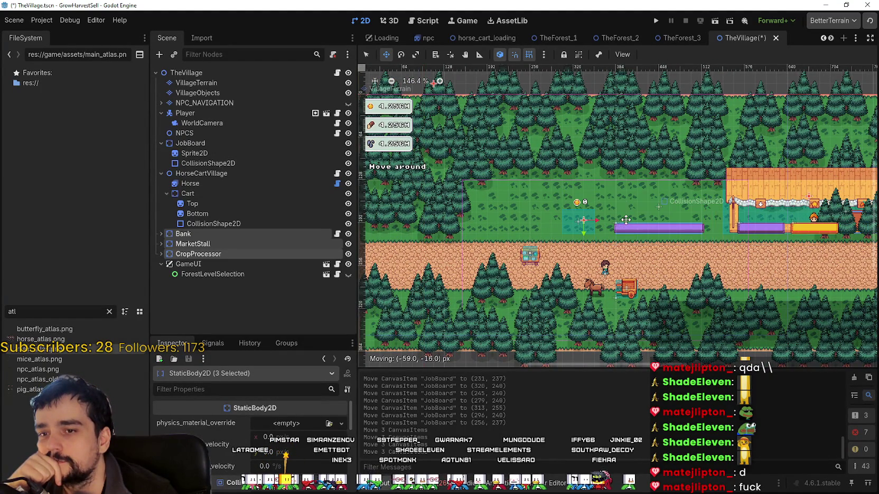
{"action": "scroll", "coordinate": [624, 222], "scroll_direction": "right", "scroll_amount": 5}
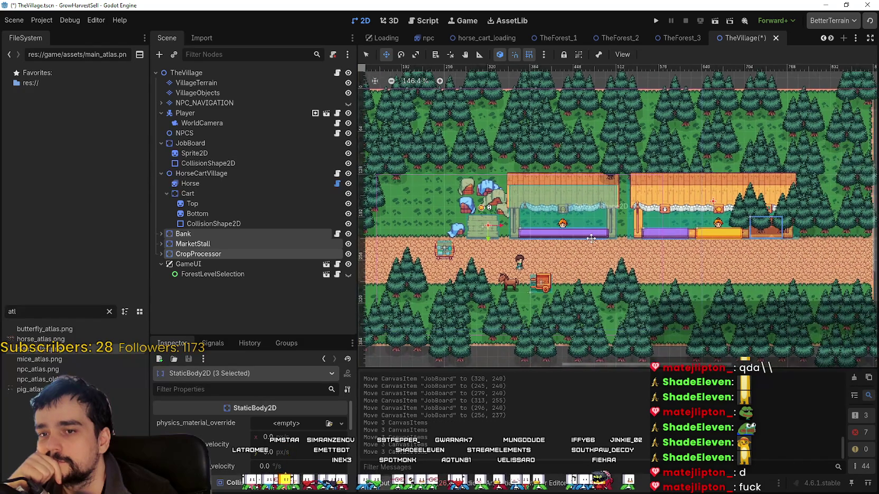
{"action": "scroll", "coordinate": [561, 220], "scroll_direction": "up", "scroll_amount": 2}
{"action": "scroll", "coordinate": [561, 219], "scroll_direction": "up", "scroll_amount": 1}
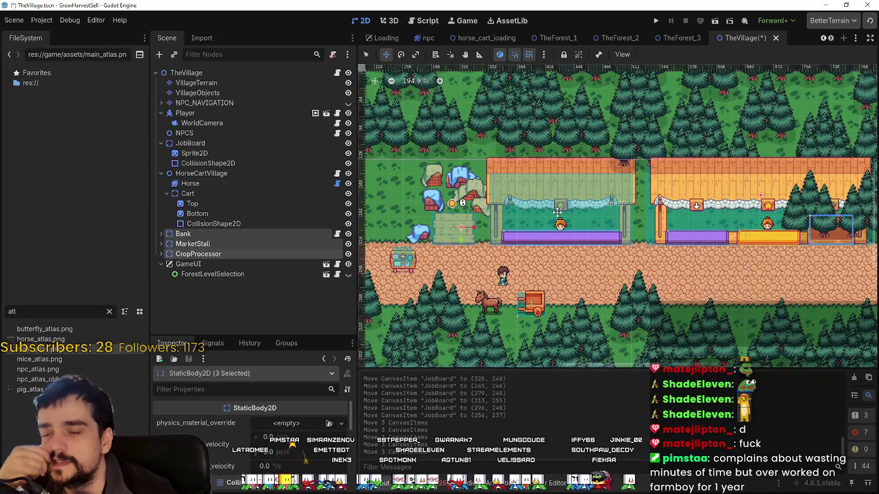
{"action": "scroll", "coordinate": [581, 213], "scroll_direction": "down", "scroll_amount": 4}
{"action": "scroll", "coordinate": [581, 214], "scroll_direction": "left", "scroll_amount": 5}
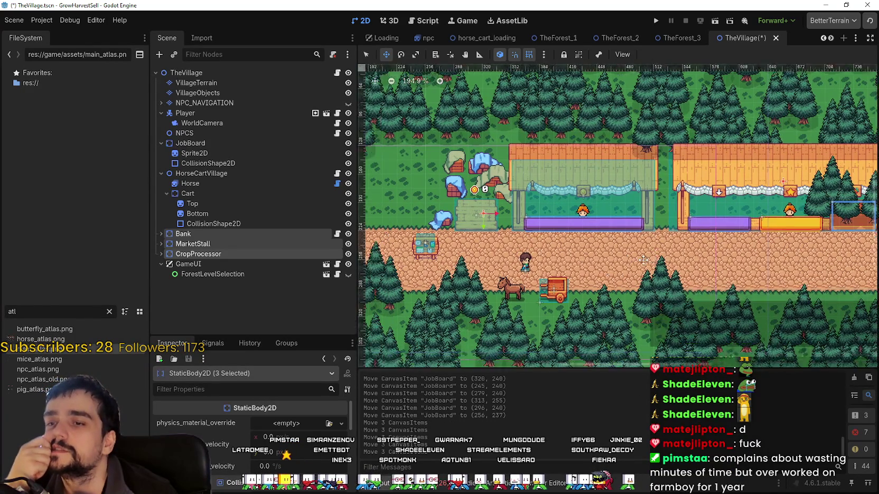
{"action": "scroll", "coordinate": [619, 215], "scroll_direction": "down", "scroll_amount": 1}
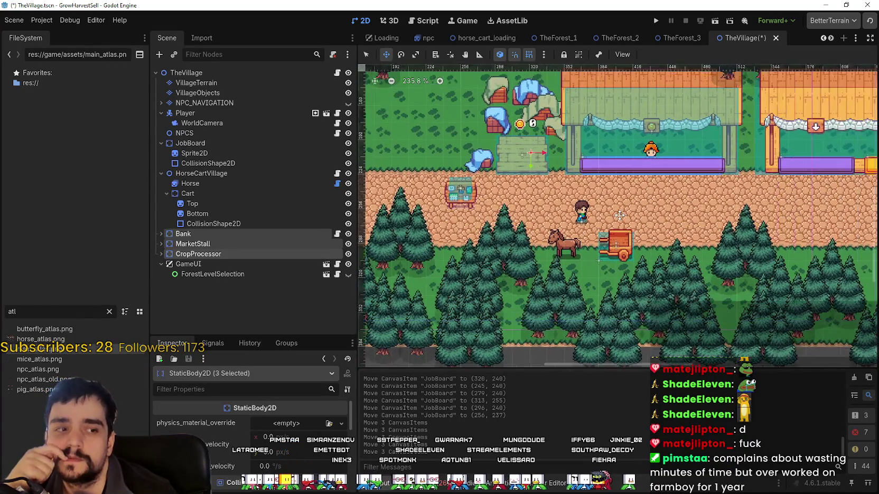
{"action": "scroll", "coordinate": [619, 215], "scroll_direction": "up", "scroll_amount": 5}
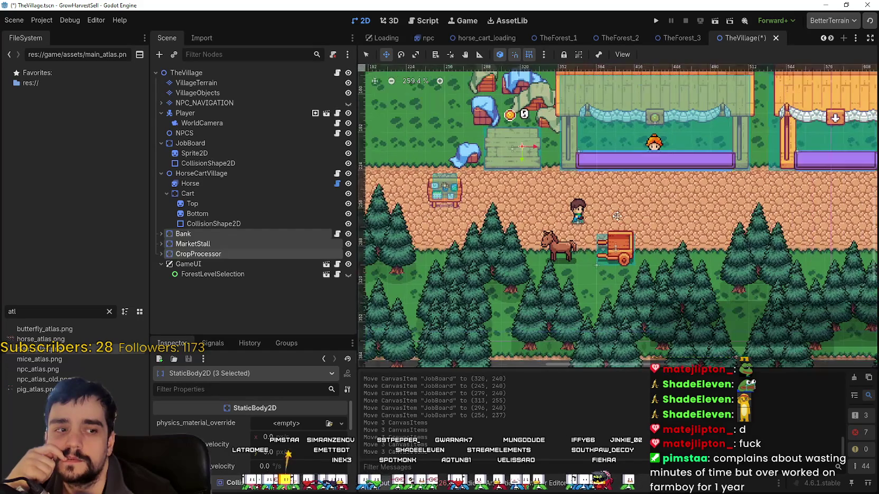
{"action": "scroll", "coordinate": [616, 218], "scroll_direction": "down", "scroll_amount": 3}
{"action": "scroll", "coordinate": [612, 221], "scroll_direction": "up", "scroll_amount": 7}
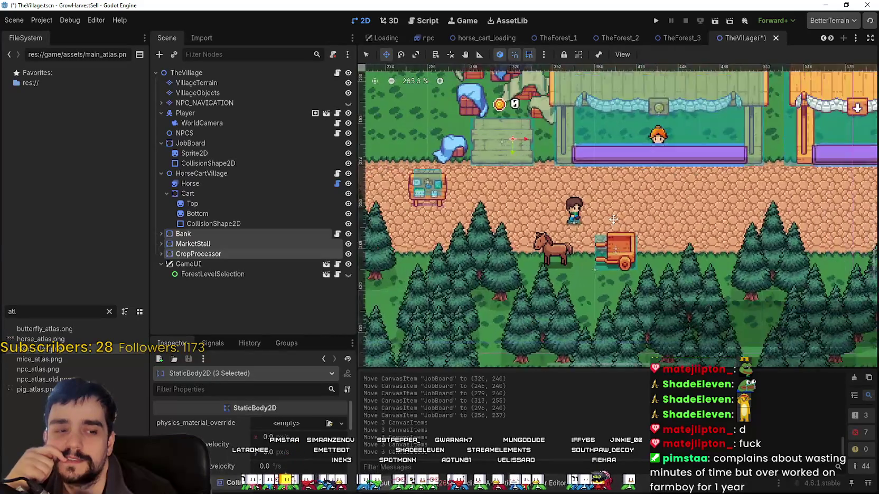
{"action": "scroll", "coordinate": [504, 200], "scroll_direction": "down", "scroll_amount": 9}
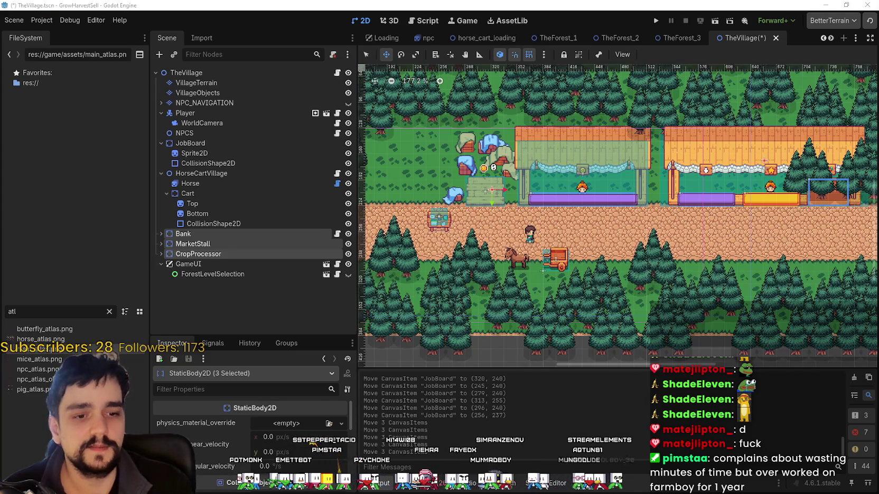
{"action": "key", "text": "alt+Tab"}
{"action": "scroll", "coordinate": [136, 189], "scroll_direction": "up", "scroll_amount": 1}
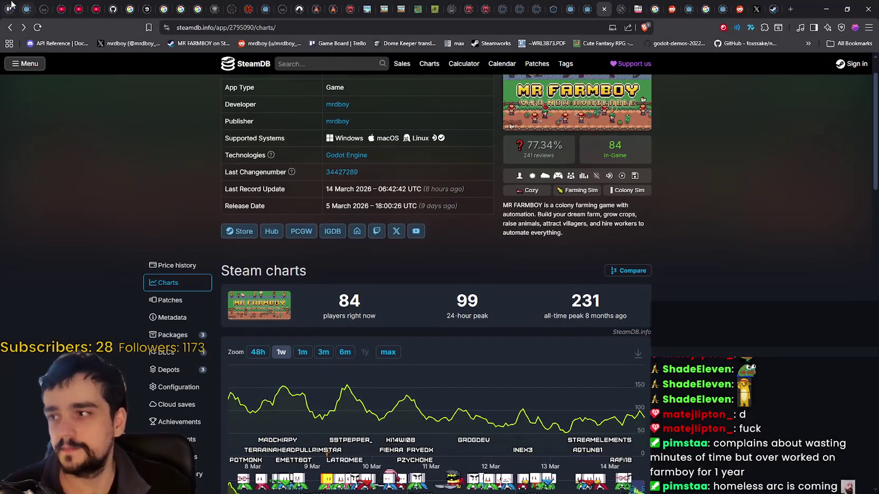
Step: Reload the SteamDB player counts, minimize the browser and bring the Twitch stream forward
{"action": "left_click", "coordinate": [41, 31]}
{"action": "left_click", "coordinate": [828, 6]}
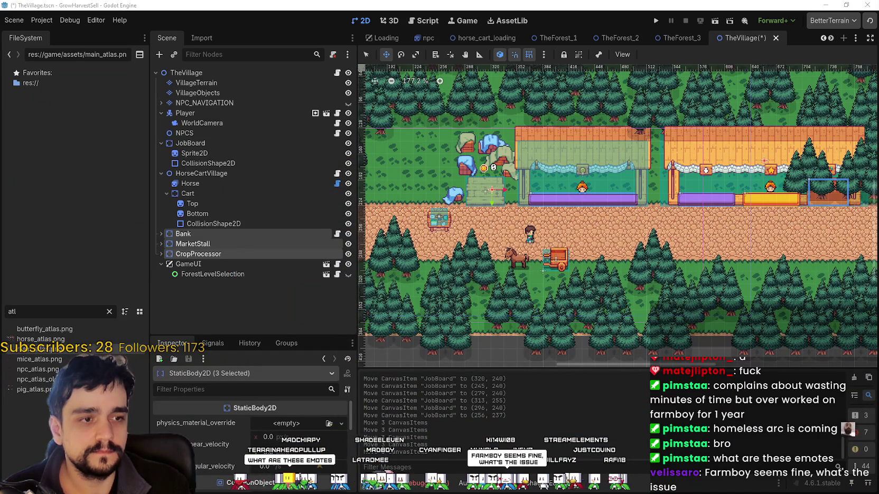
{"action": "key", "text": "alt+Tab"}
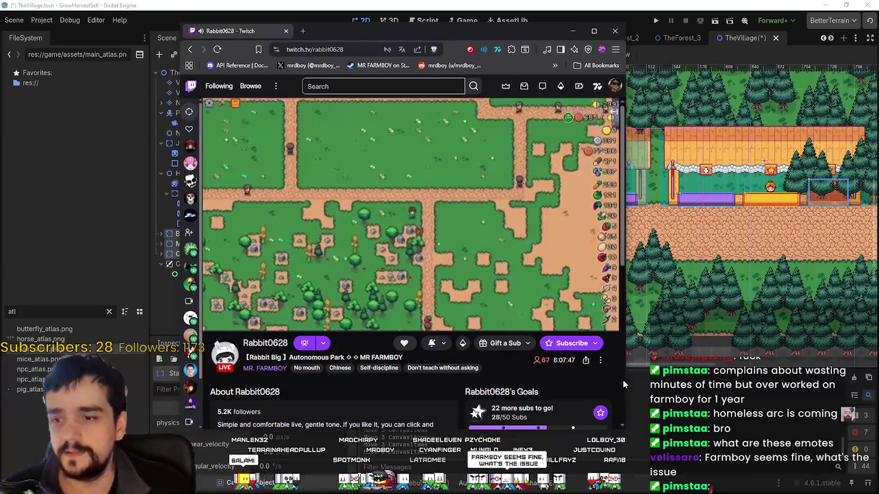
Step: Maximize Twitch, open the player's quality settings and expand the stream chat
{"action": "left_click", "coordinate": [595, 32]}
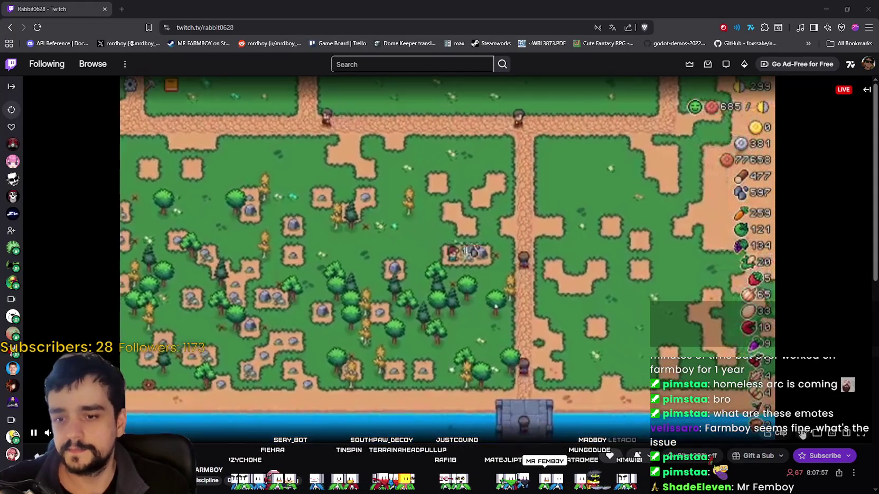
{"action": "left_click", "coordinate": [803, 434]}
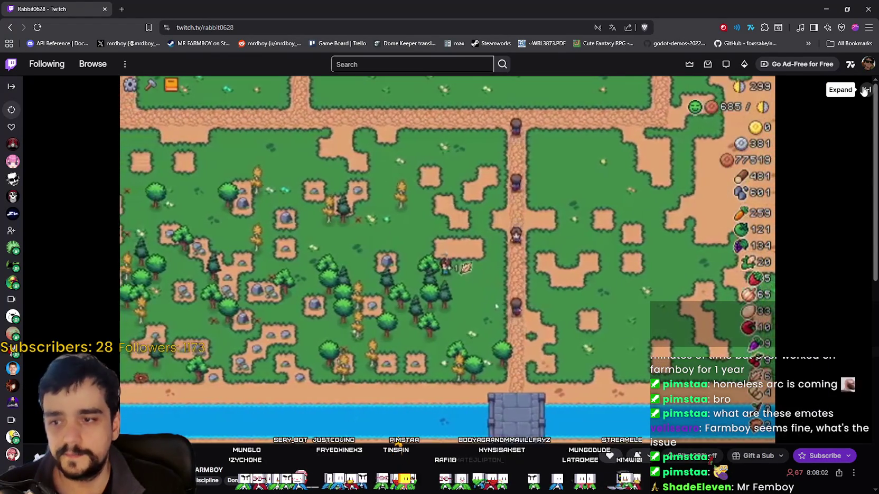
{"action": "left_click", "coordinate": [864, 91]}
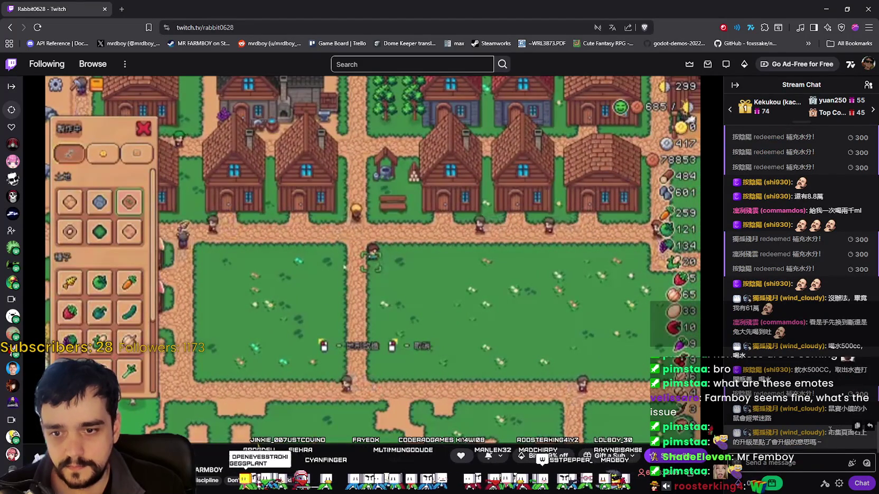
Step: Translate the newest Chinese chat message into English, then return to Godot
{"action": "left_click_drag", "start_coordinate": [828, 432], "coordinate": [839, 445]}
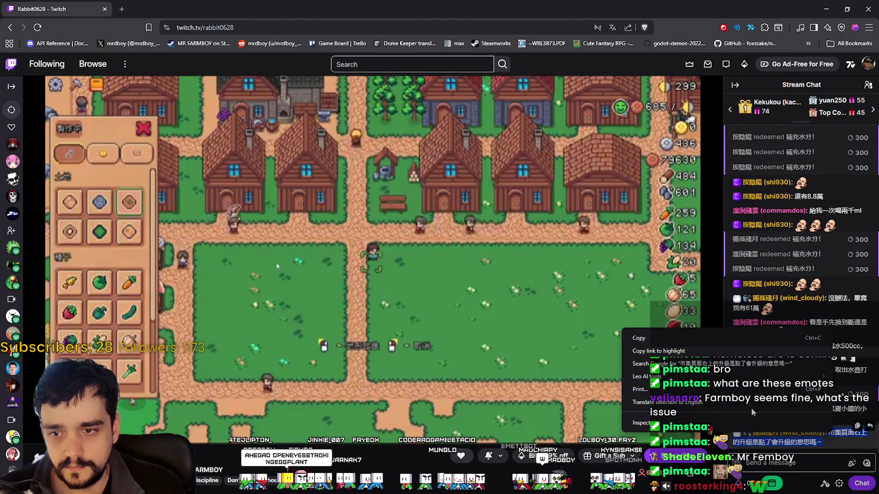
{"action": "right_click", "coordinate": [751, 408]}
{"action": "left_click", "coordinate": [787, 377]}
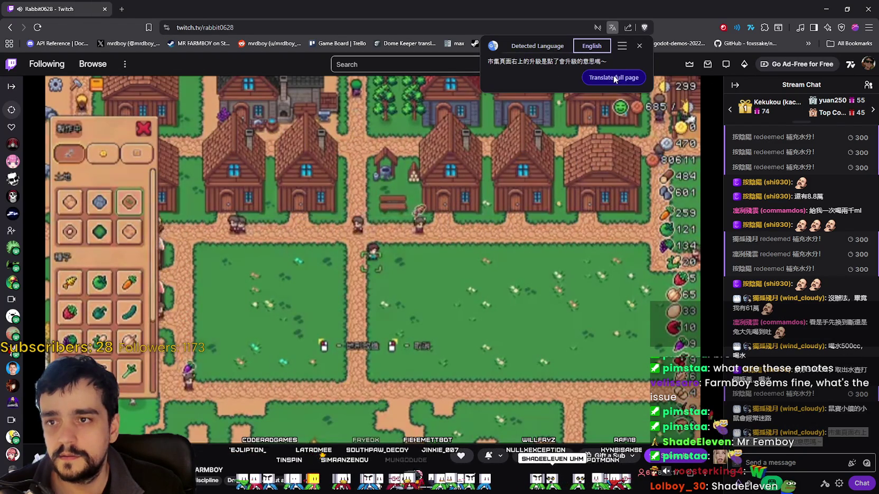
{"action": "key", "text": "Escape"}
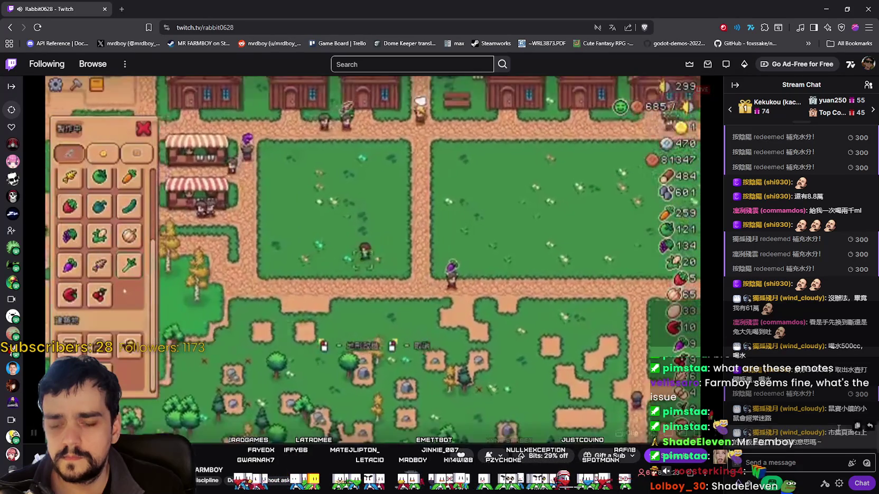
{"action": "right_click", "coordinate": [832, 438]}
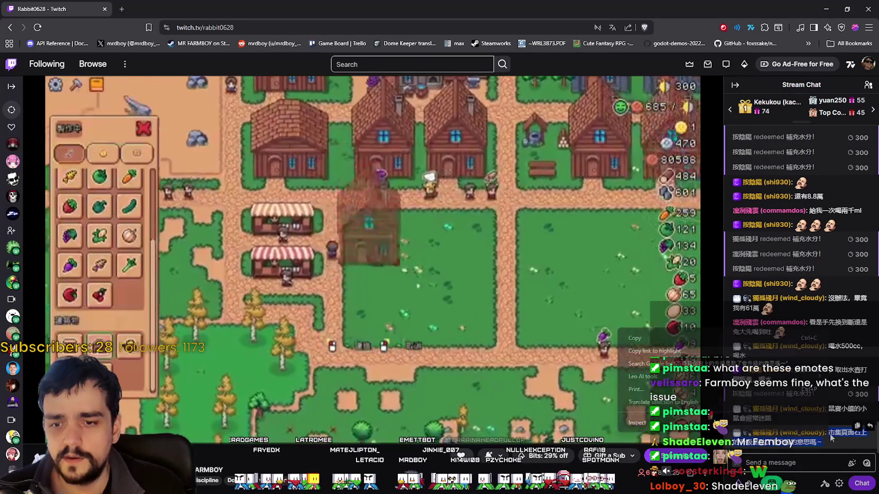
{"action": "left_click", "coordinate": [661, 402]}
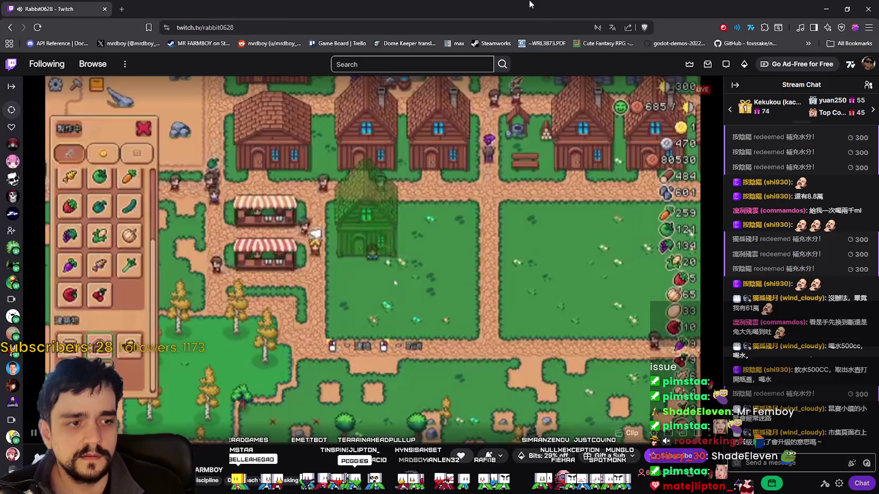
{"action": "key", "text": "alt+Tab"}
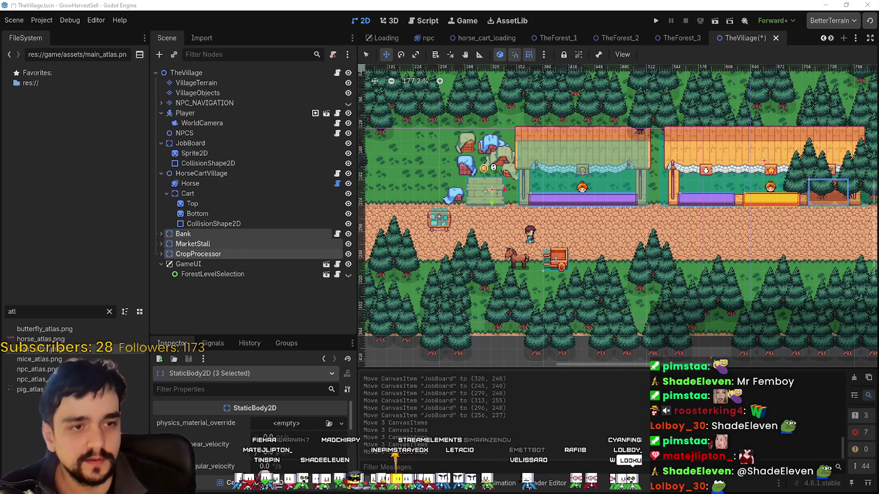
Step: Maximize Twitch and translate the Chinese chat question into English
{"action": "key", "text": "alt+Tab"}
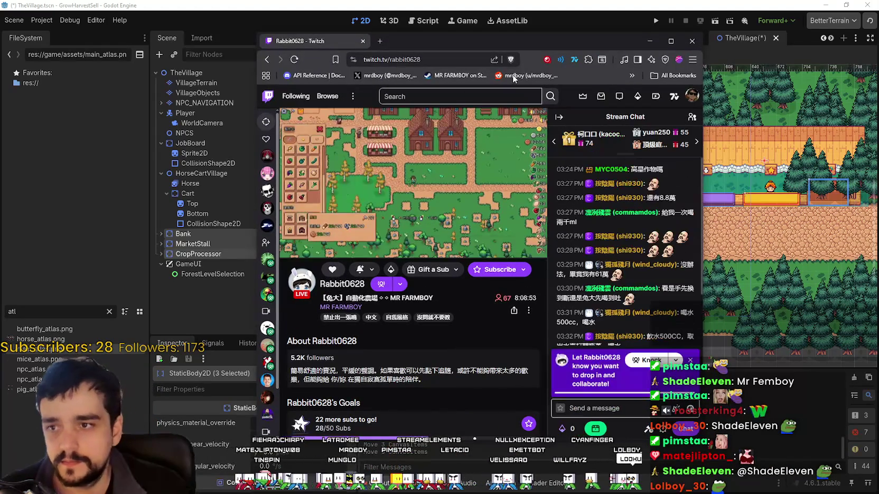
{"action": "left_click", "coordinate": [670, 41]}
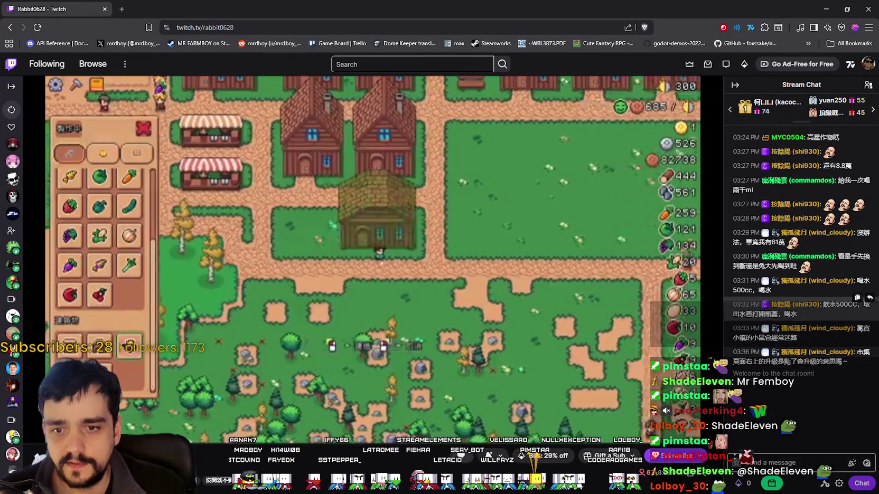
{"action": "left_click_drag", "start_coordinate": [862, 354], "coordinate": [841, 365]}
{"action": "right_click", "coordinate": [841, 365]}
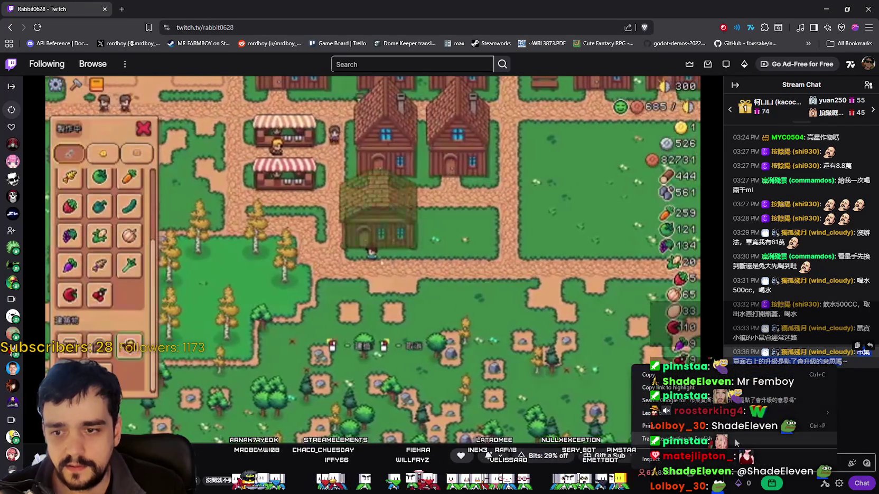
{"action": "left_click", "coordinate": [735, 438]}
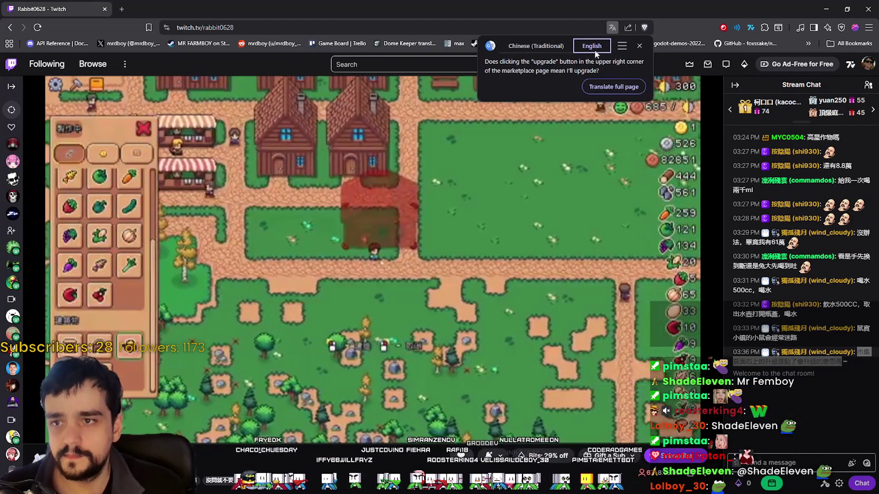
Step: Translate the entire Twitch page into English and restore the browser to a smaller window
{"action": "left_click_drag", "start_coordinate": [516, 62], "coordinate": [625, 63]}
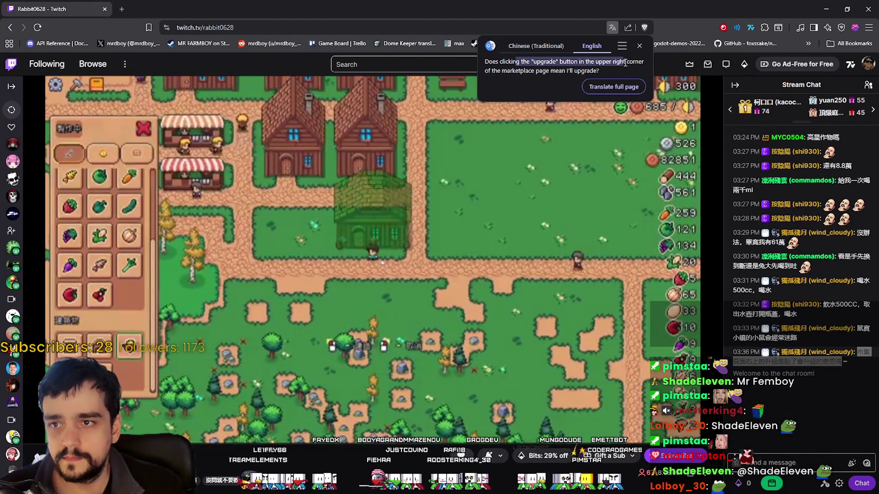
{"action": "left_click", "coordinate": [646, 61]}
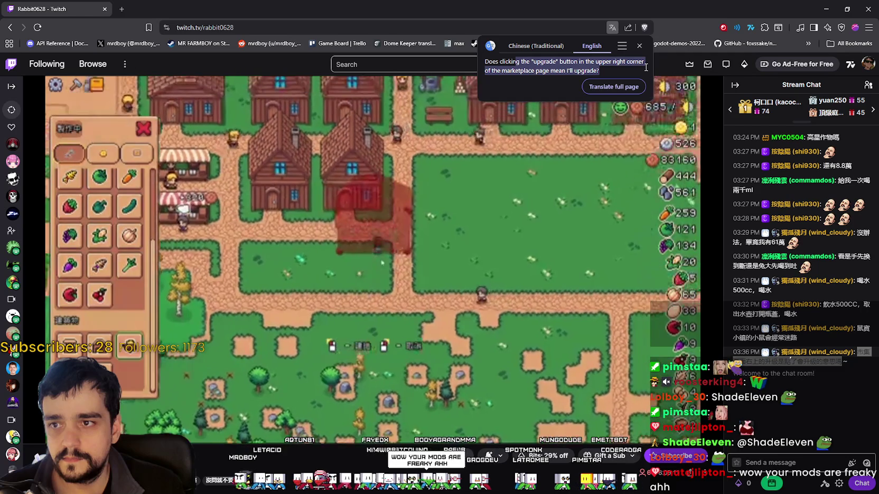
{"action": "left_click", "coordinate": [607, 93]}
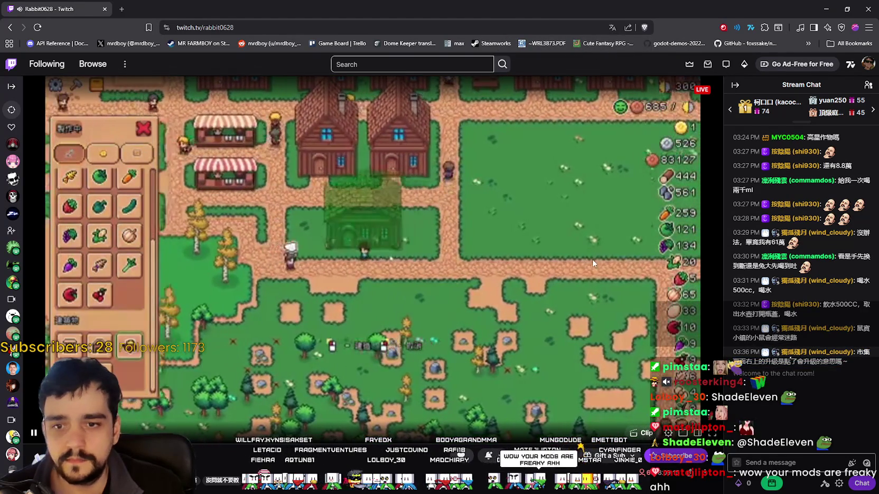
{"action": "mouse_move", "coordinate": [491, 8]}
{"action": "left_mouse_down"}
{"action": "mouse_move", "coordinate": [494, 16]}
{"action": "mouse_move", "coordinate": [429, 19]}
{"action": "left_mouse_up"}
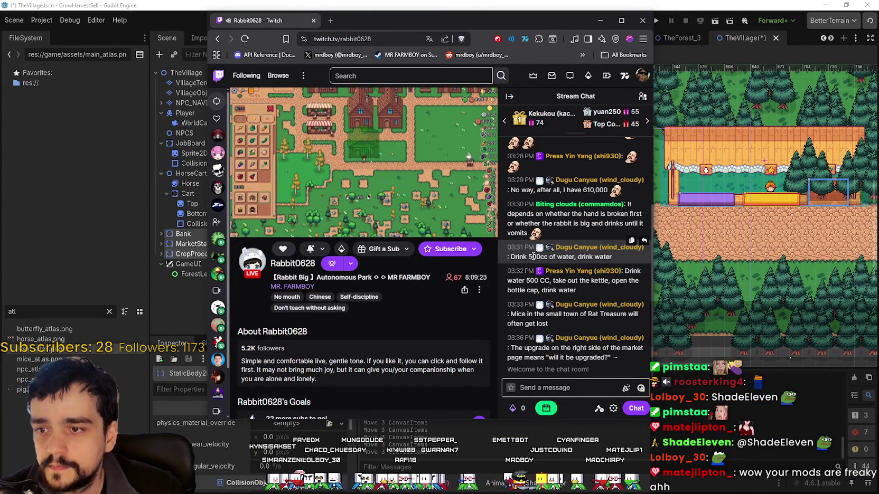
Step: Select lines of translated chat, including the 610,000 remark and 'ml at a time' phrase
{"action": "left_click", "coordinate": [621, 227]}
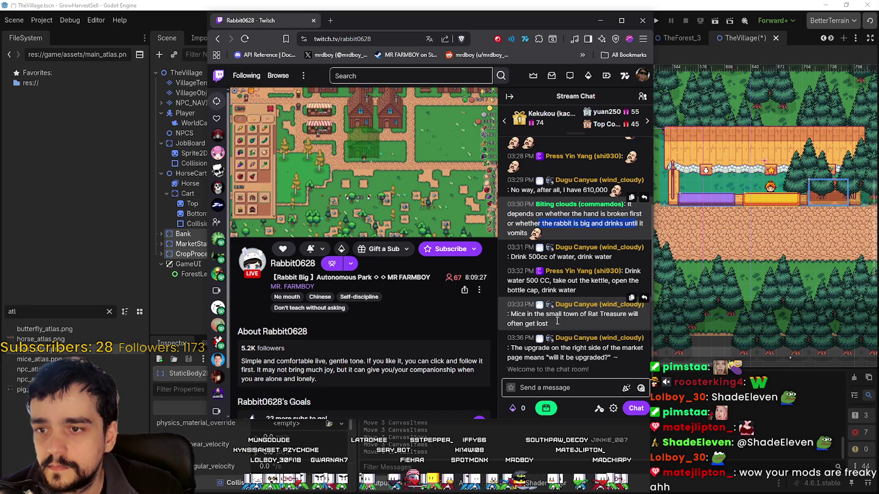
{"action": "left_click_drag", "start_coordinate": [566, 358], "coordinate": [609, 365]}
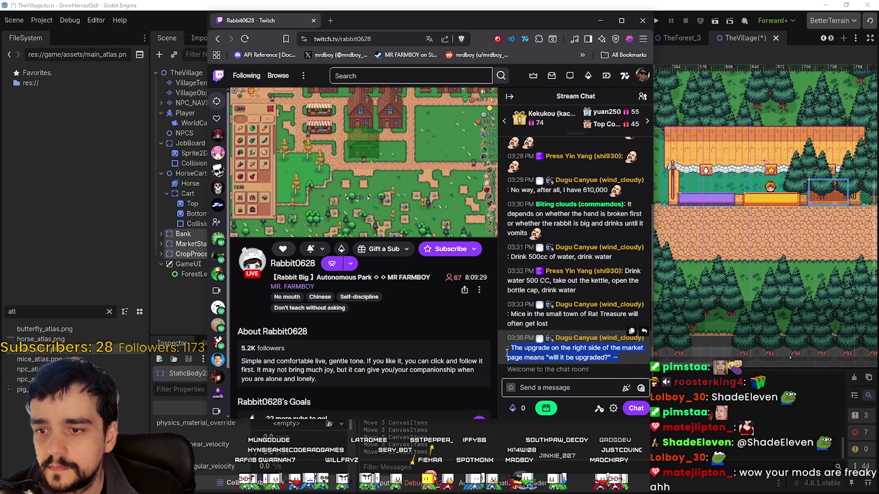
{"action": "left_click_drag", "start_coordinate": [587, 314], "coordinate": [589, 279]}
{"action": "scroll", "coordinate": [590, 278], "scroll_direction": "up", "scroll_amount": 2}
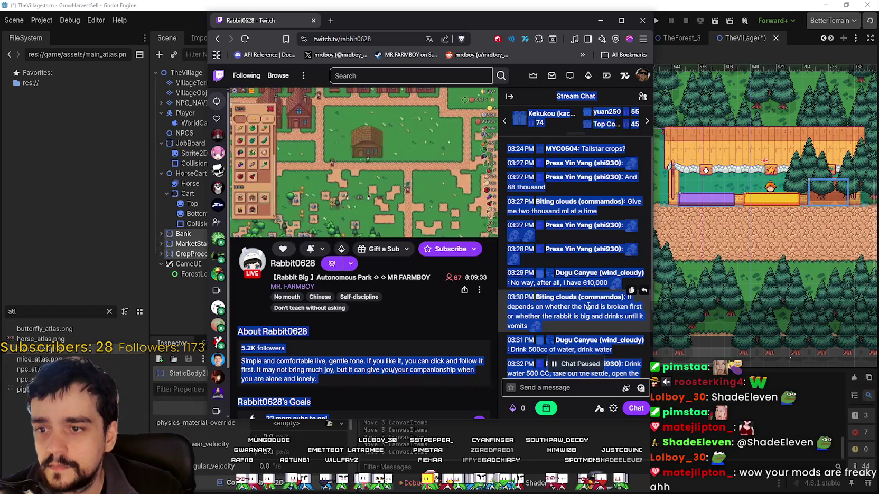
{"action": "left_click", "coordinate": [600, 306]}
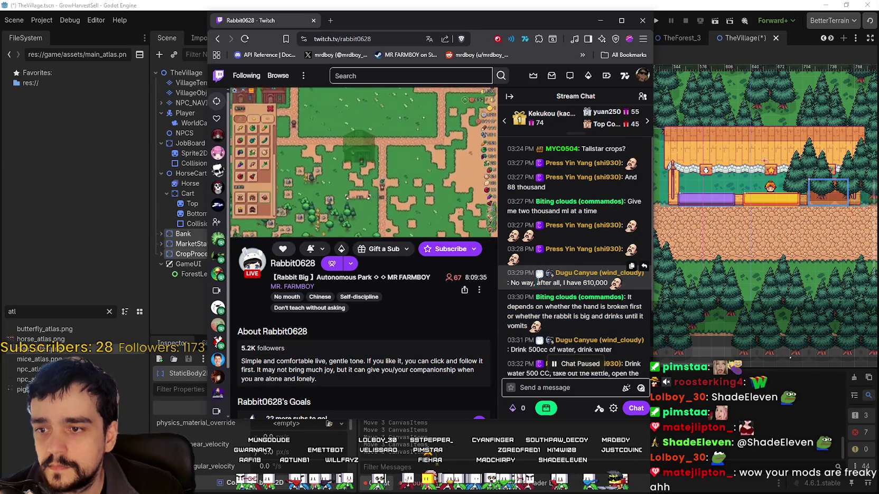
{"action": "left_click_drag", "start_coordinate": [536, 283], "coordinate": [607, 283]}
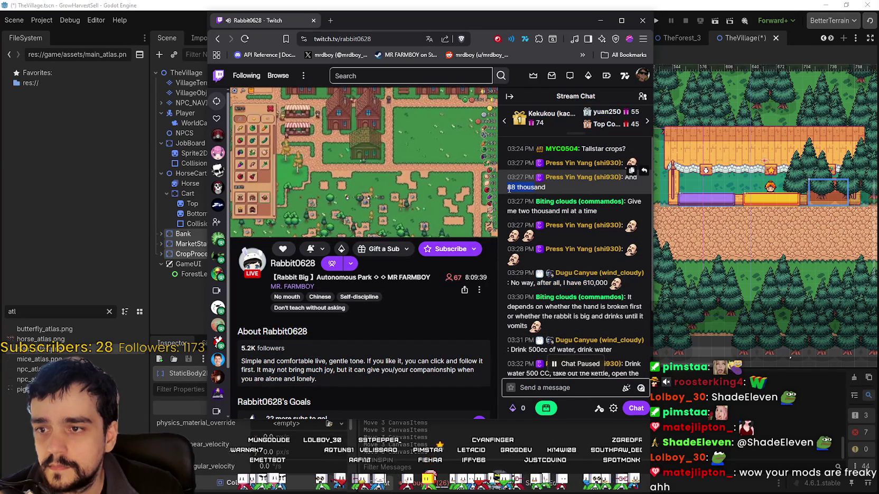
{"action": "left_click_drag", "start_coordinate": [598, 212], "coordinate": [534, 212]}
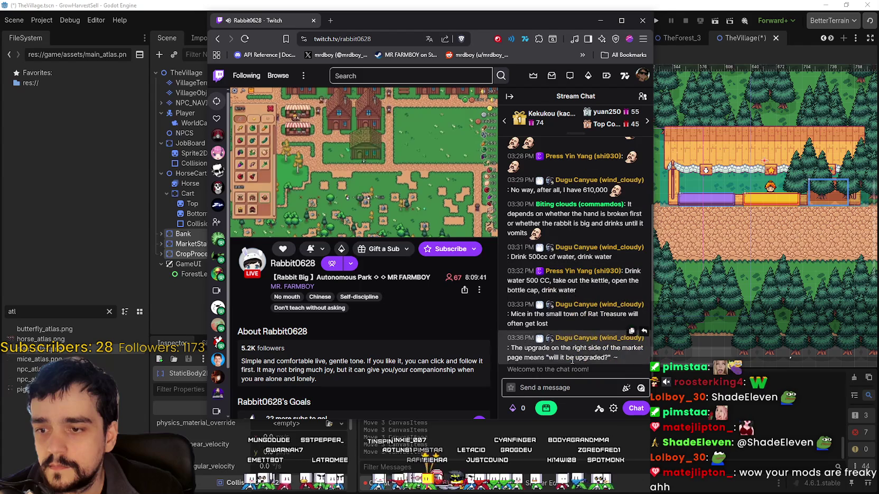
Step: Nudge the stream window slightly right and switch focus away from it
{"action": "left_click_drag", "start_coordinate": [512, 32], "coordinate": [552, 35]}
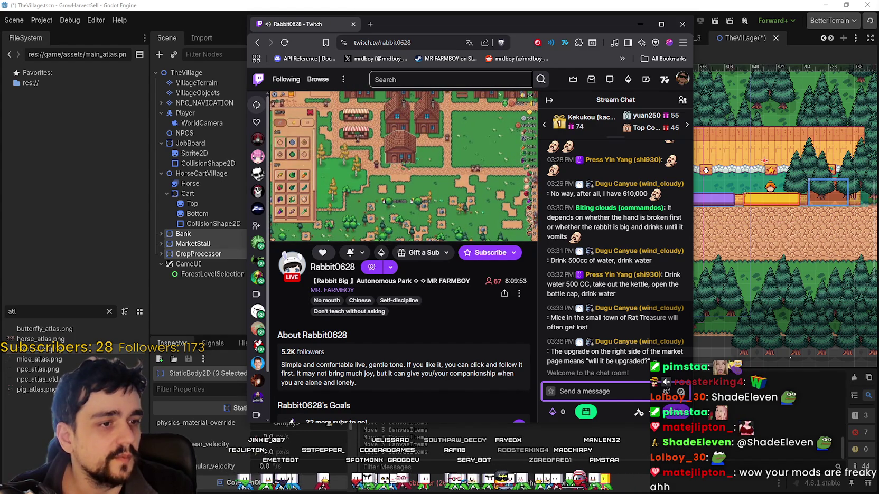
{"action": "key", "text": "alt+Tab"}
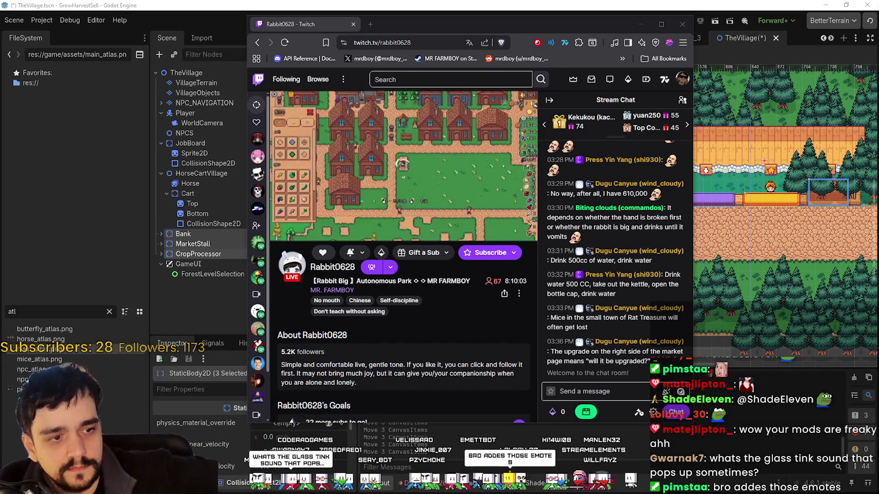
{"action": "mouse_move", "coordinate": [403, 164]}
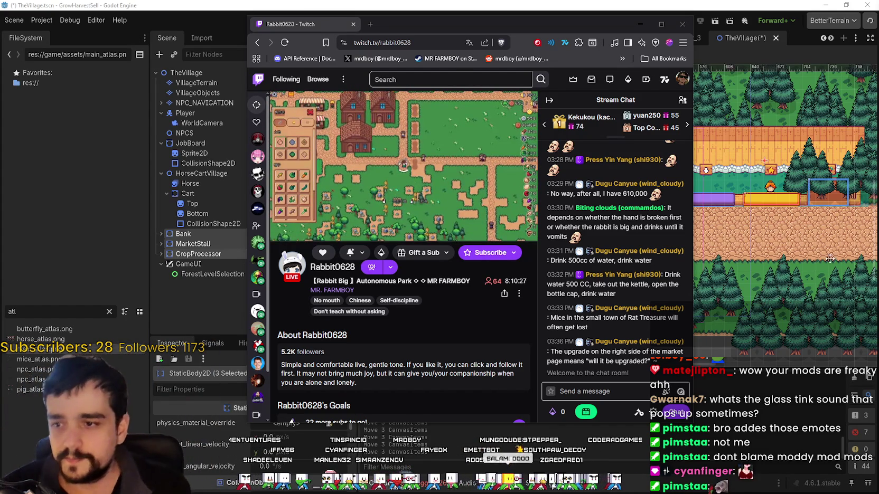
{"action": "mouse_move", "coordinate": [350, 196]}
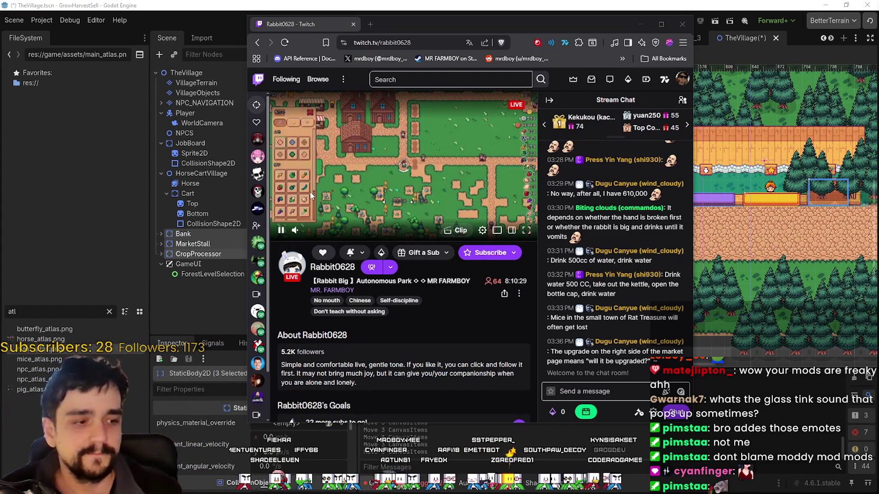
Step: Claim the channel-points bonus, focus the chat box and shift the stream window right
{"action": "left_click", "coordinate": [586, 412]}
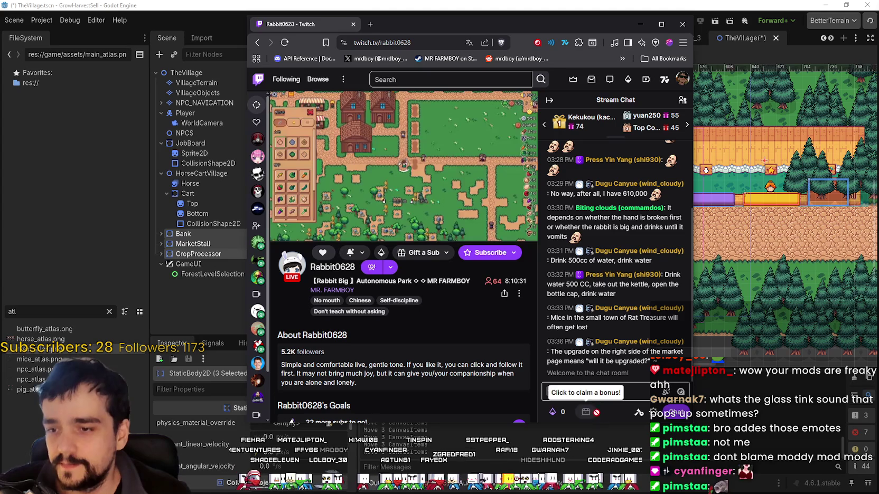
{"action": "left_click", "coordinate": [627, 391]}
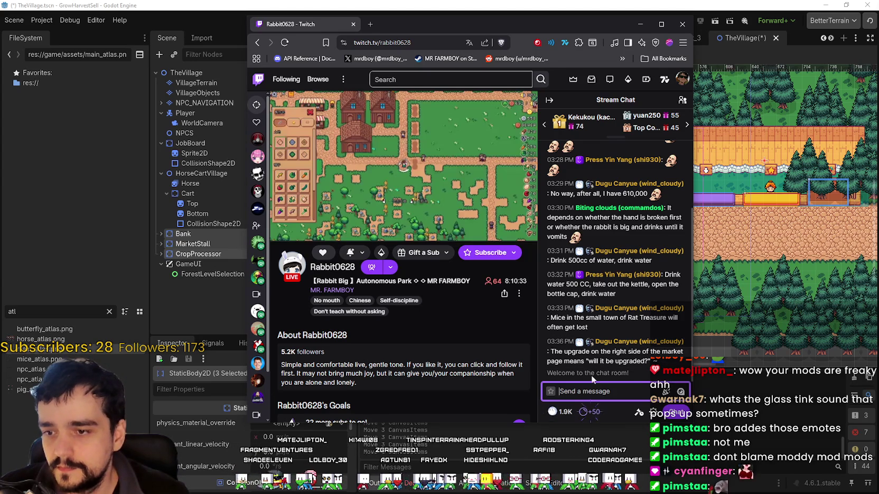
{"action": "mouse_move", "coordinate": [301, 213]}
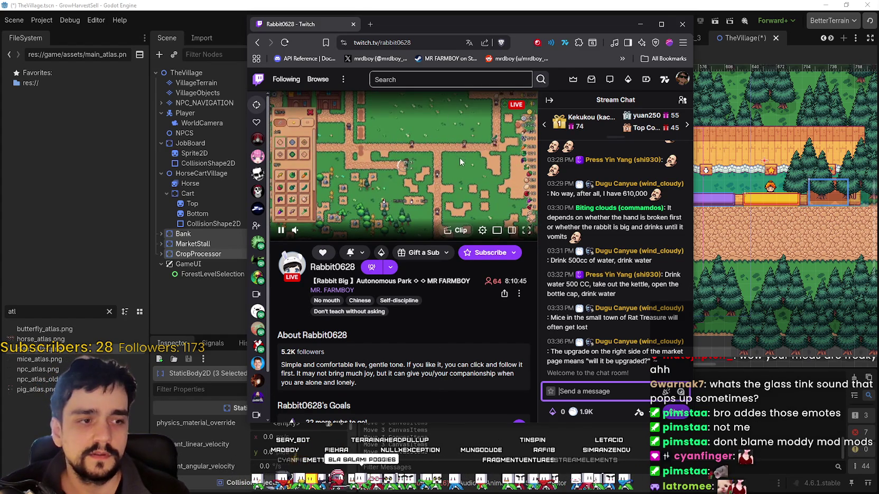
{"action": "mouse_move", "coordinate": [411, 25]}
{"action": "left_mouse_down"}
{"action": "mouse_move", "coordinate": [447, 24]}
{"action": "mouse_move", "coordinate": [467, 42]}
{"action": "left_mouse_up"}
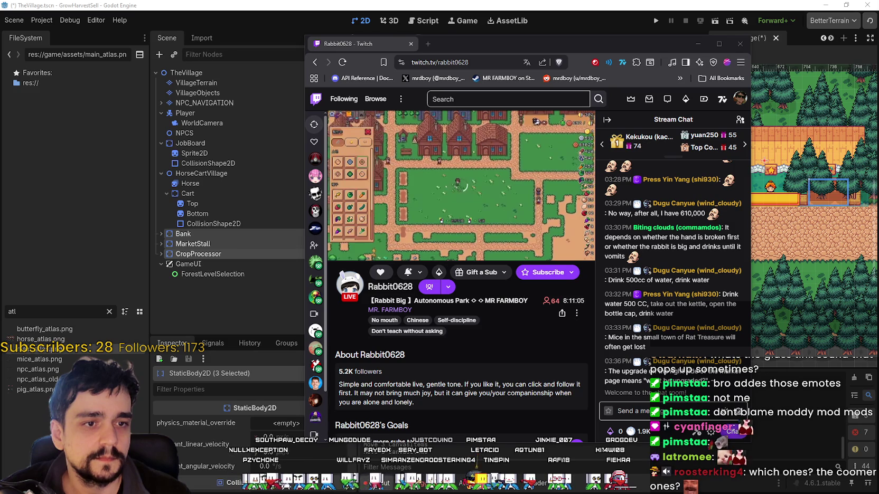
Step: Send a chat message of a green emote followed by a yellow emote
{"action": "left_click", "coordinate": [737, 411]}
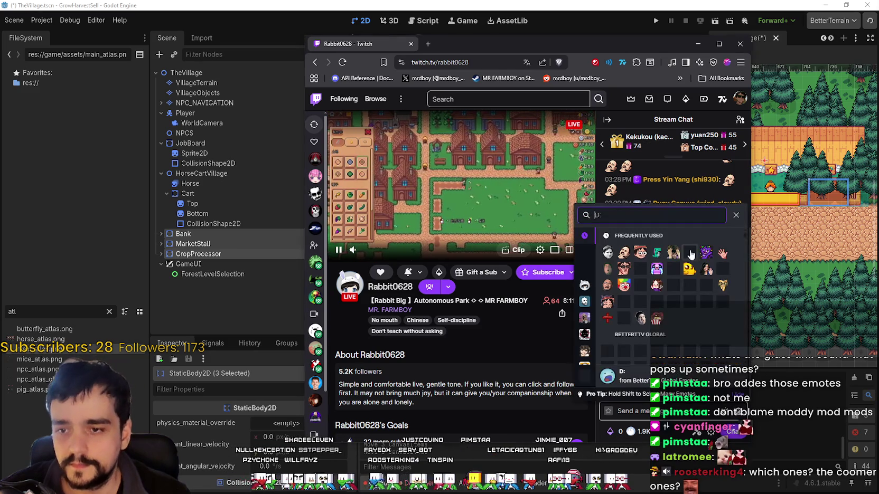
{"action": "left_click", "coordinate": [656, 253]}
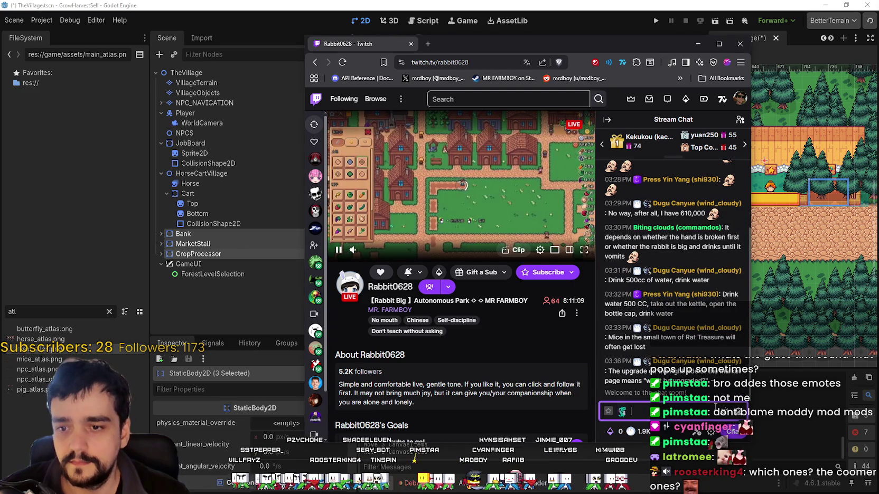
{"action": "left_click", "coordinate": [737, 411]}
{"action": "left_click", "coordinate": [696, 276]}
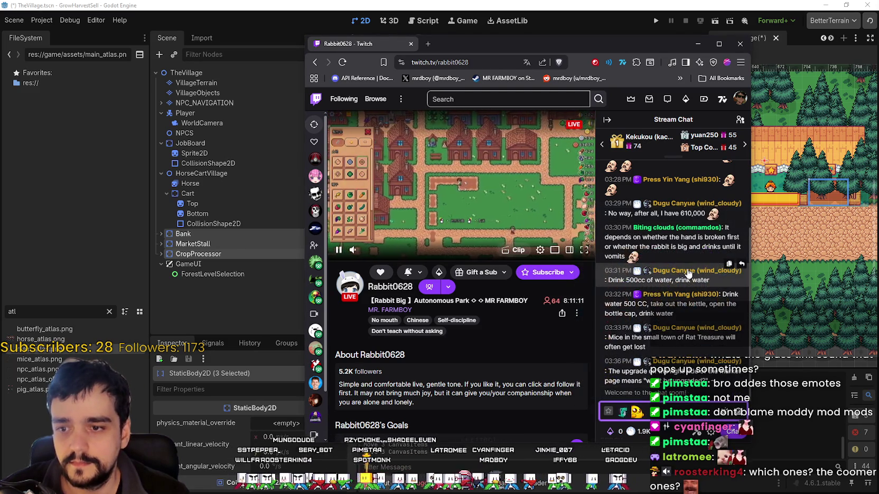
{"action": "key", "text": "Return"}
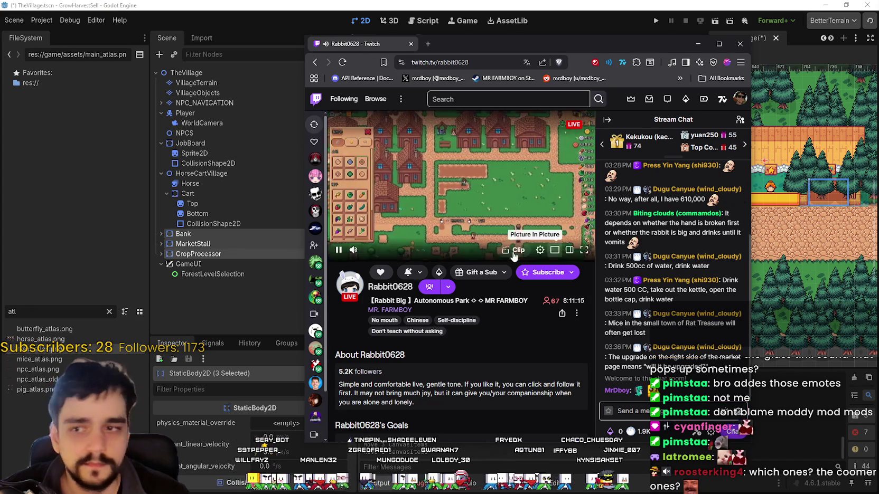
Step: Open the stream player's settings and close them again
{"action": "left_click", "coordinate": [539, 250]}
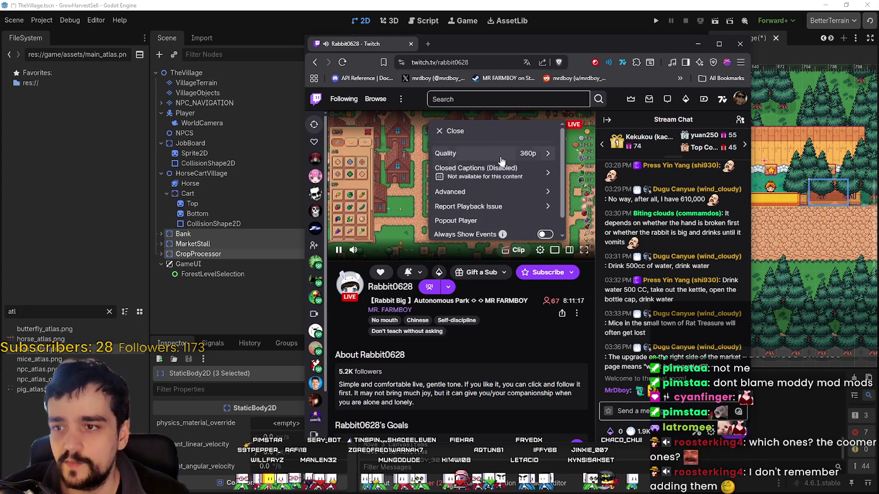
{"action": "left_click", "coordinate": [399, 192]}
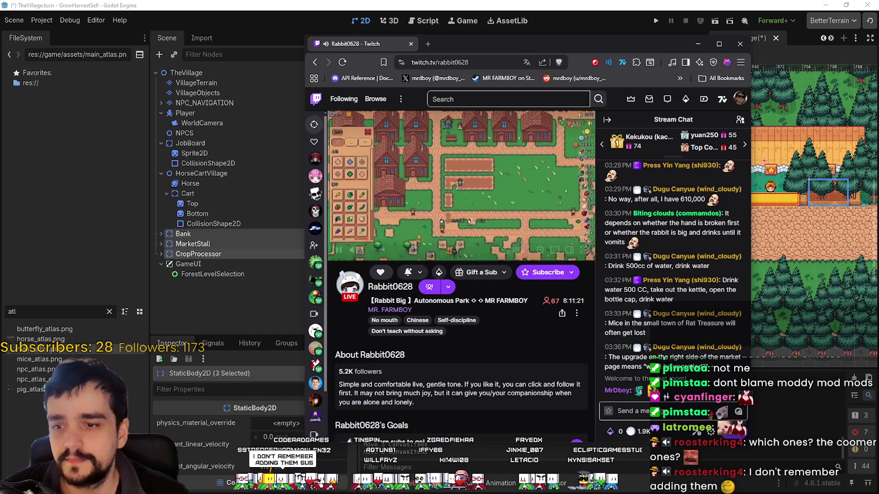
{"action": "mouse_move", "coordinate": [525, 194]}
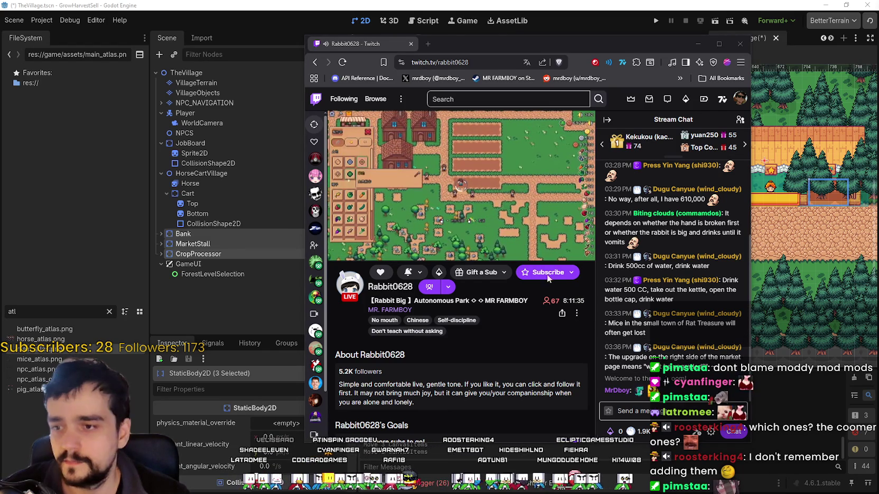
{"action": "mouse_move", "coordinate": [507, 207]}
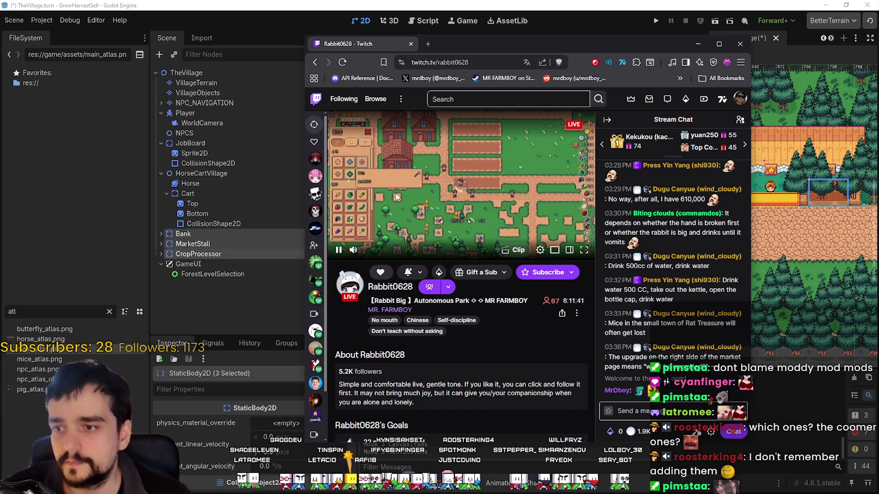
{"action": "left_click", "coordinate": [684, 405]}
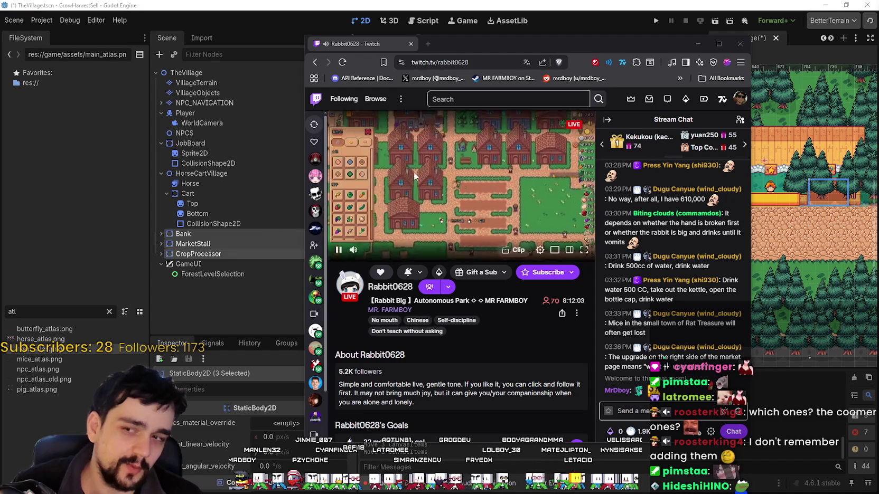
{"action": "mouse_move", "coordinate": [468, 49]}
{"action": "left_mouse_down"}
{"action": "mouse_move", "coordinate": [497, 30]}
{"action": "mouse_move", "coordinate": [495, 38]}
{"action": "left_mouse_up"}
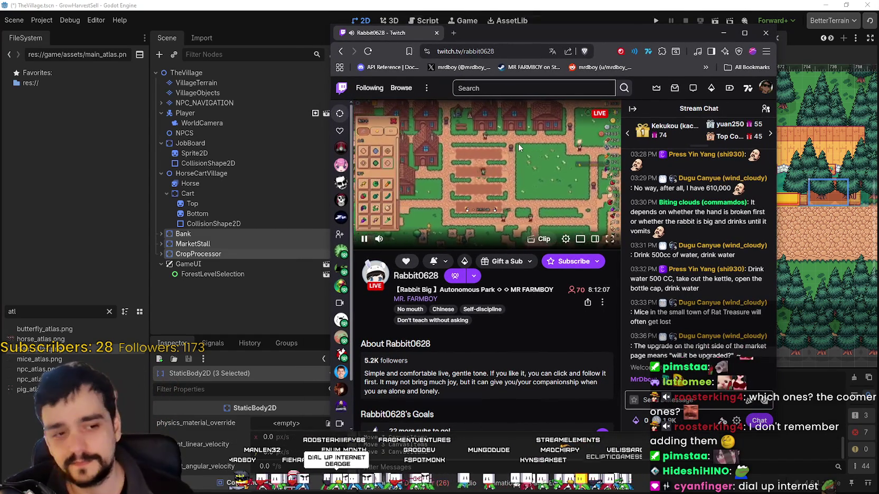
{"action": "left_click_drag", "start_coordinate": [493, 36], "coordinate": [485, 38]}
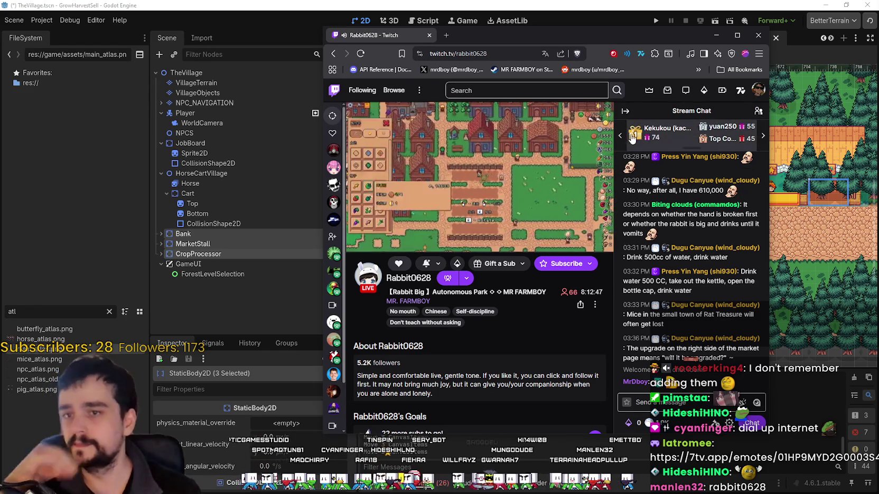
{"action": "left_click", "coordinate": [758, 117]}
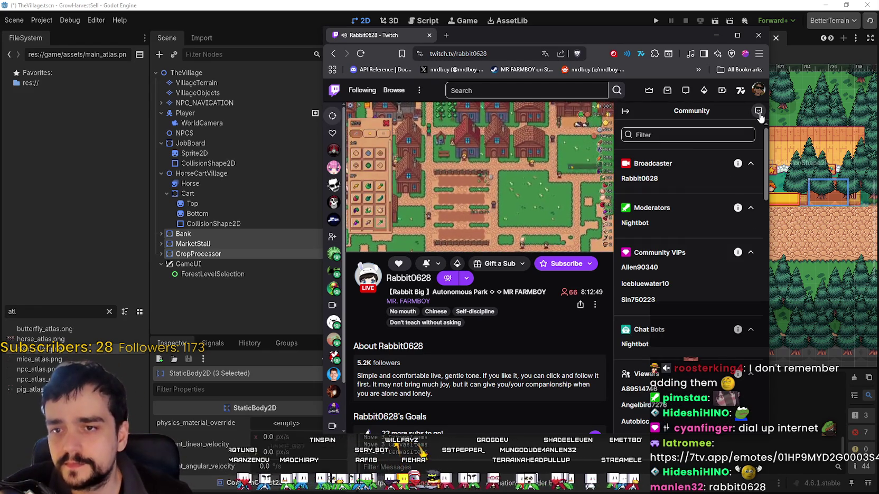
{"action": "scroll", "coordinate": [733, 336], "scroll_direction": "down", "scroll_amount": 10}
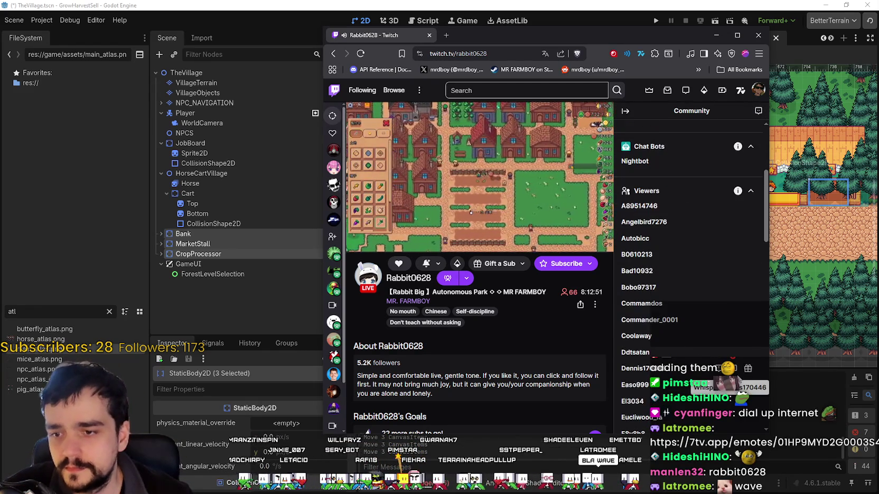
{"action": "scroll", "coordinate": [708, 286], "scroll_direction": "down", "scroll_amount": 1}
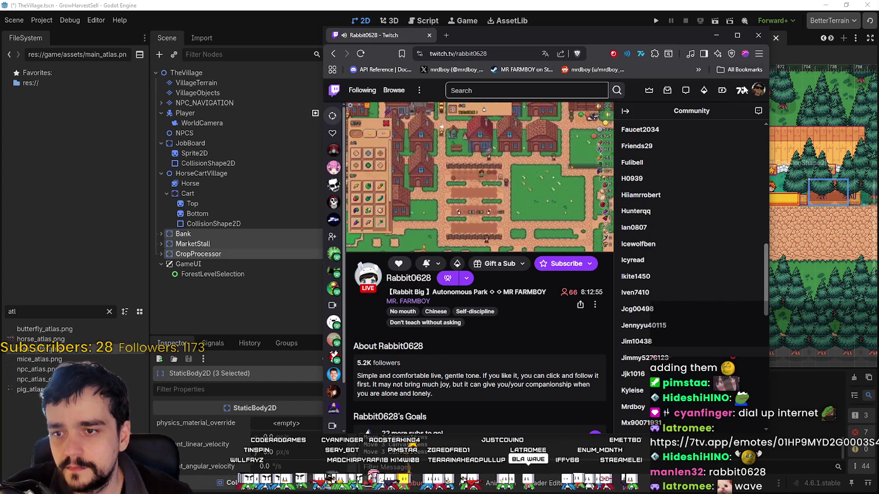
{"action": "left_click", "coordinate": [758, 111]}
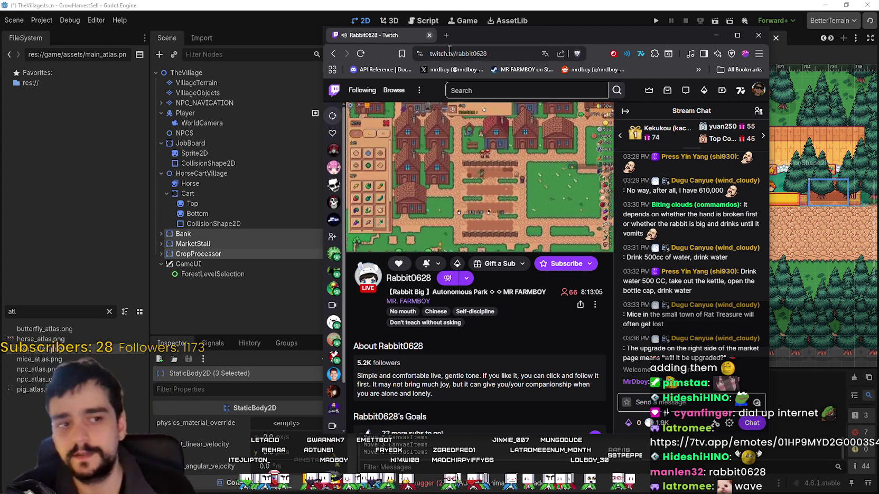
Step: Close the blank untitled note and bring BundleTDFARMBOY.txt and TangyTDFridayPredictions.txt forward
{"action": "key", "text": "alt+Tab"}
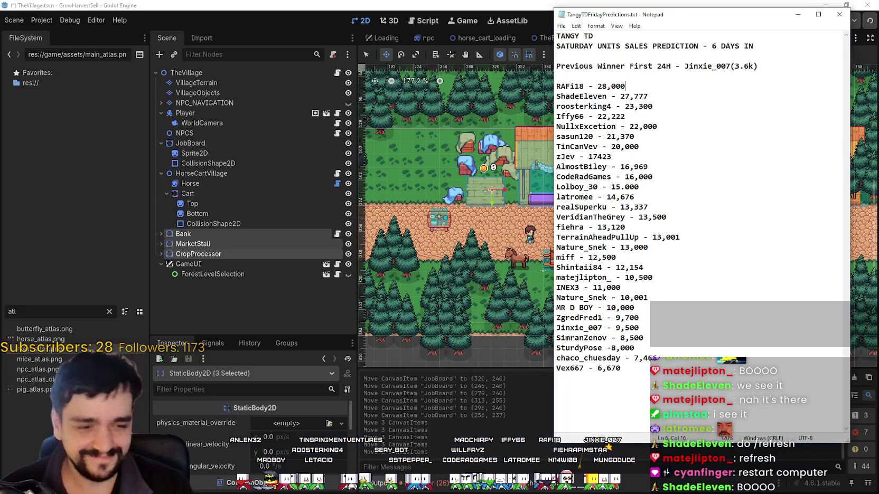
{"action": "key", "text": "alt+Tab"}
{"action": "key", "text": "alt+Tab"}
{"action": "key", "text": "Tab"}
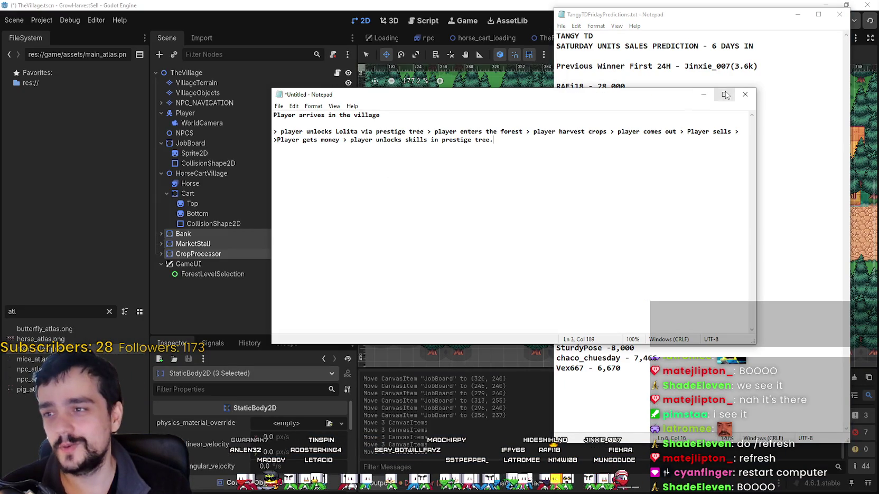
{"action": "left_click", "coordinate": [703, 94]}
{"action": "key", "text": "alt+Tab"}
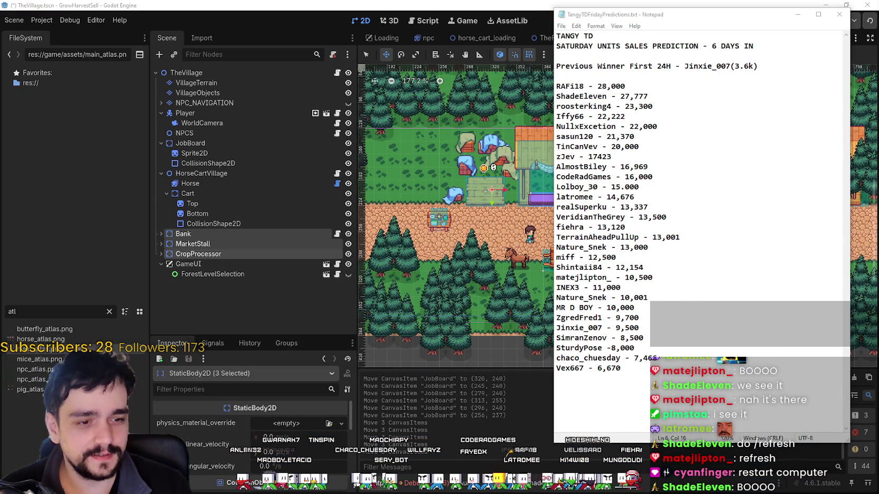
{"action": "key", "text": "alt+Tab"}
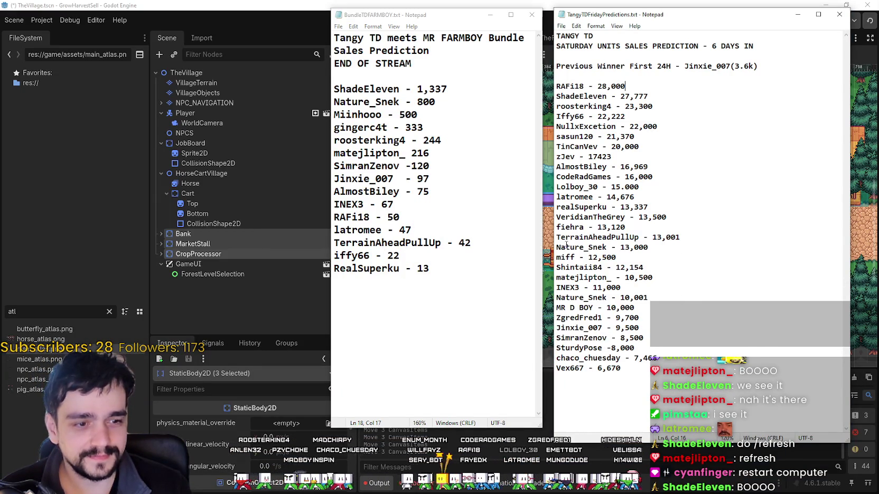
{"action": "left_click", "coordinate": [675, 339]}
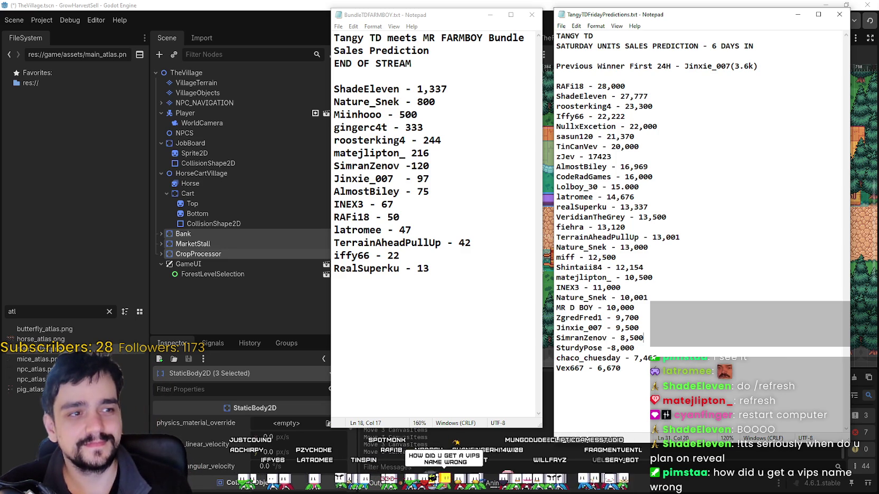
{"action": "key", "text": "alt+Tab"}
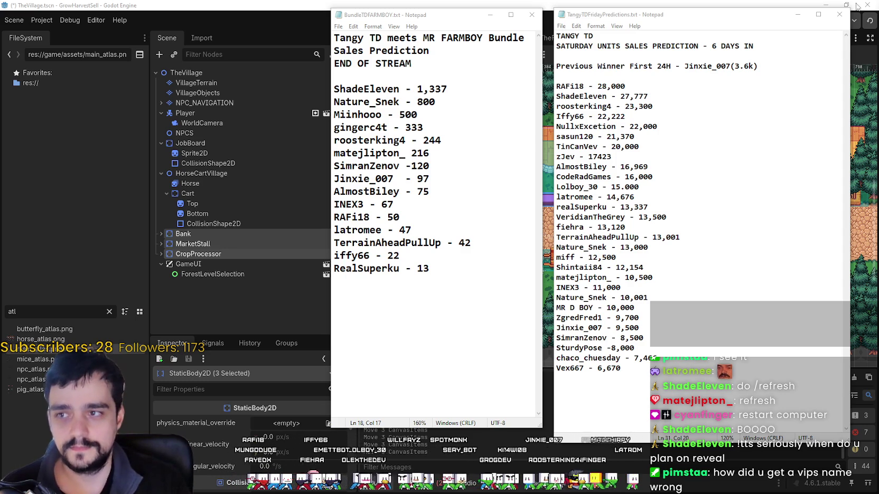
{"action": "left_click_drag", "start_coordinate": [437, 64], "coordinate": [333, 64]}
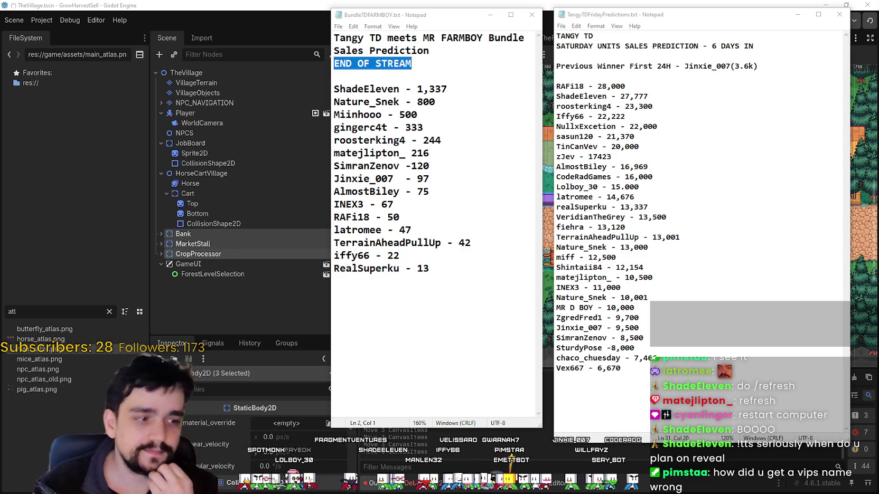
Step: Replace END in the heading so line 3 reads CLOSER TO THE END OF STREAM
{"action": "left_click", "coordinate": [376, 52]}
{"action": "left_click_drag", "start_coordinate": [412, 63], "coordinate": [335, 63]}
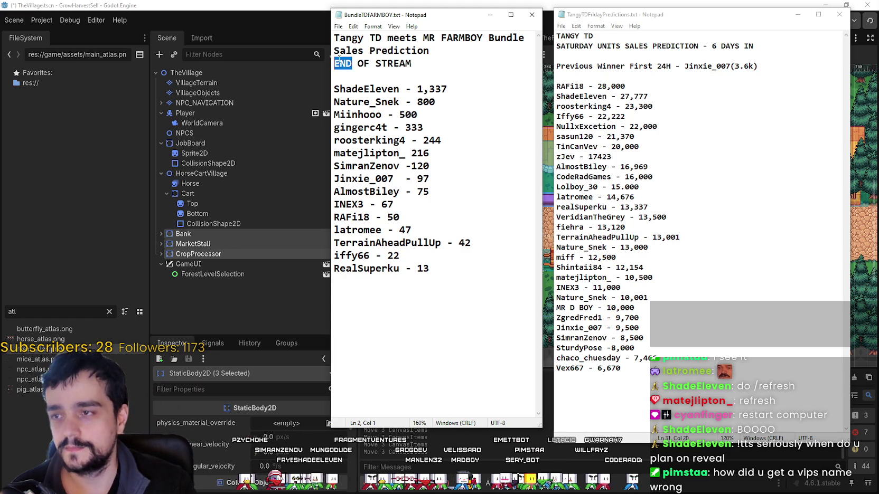
{"action": "type", "text": "CLOSER TO THE E"}
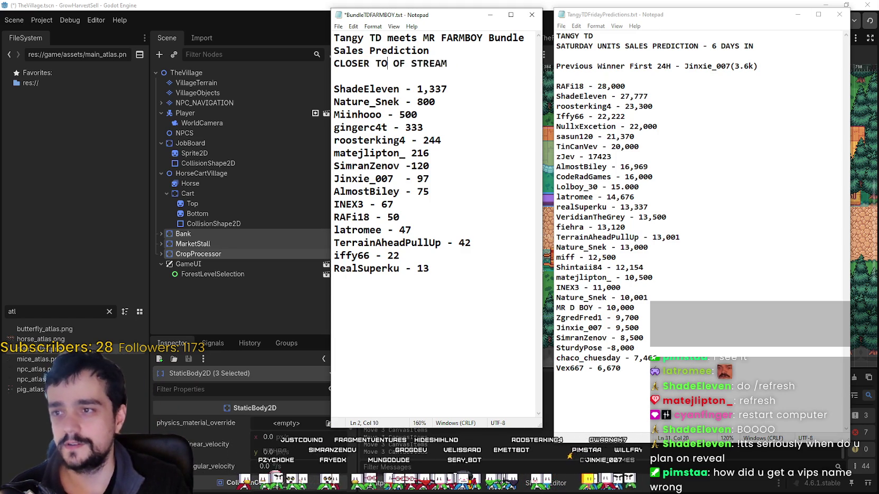
{"action": "type", "text": "ND"}
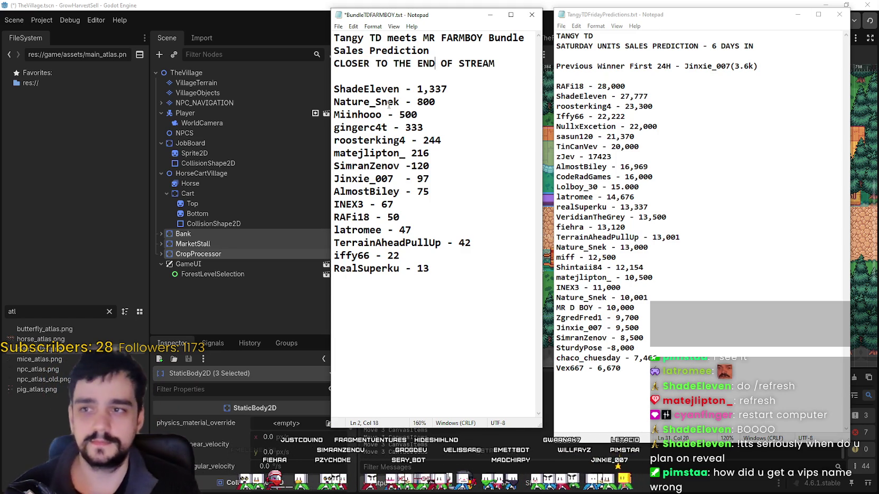
{"action": "left_click", "coordinate": [461, 91]}
{"action": "left_click_drag", "start_coordinate": [497, 64], "coordinate": [201, 60]}
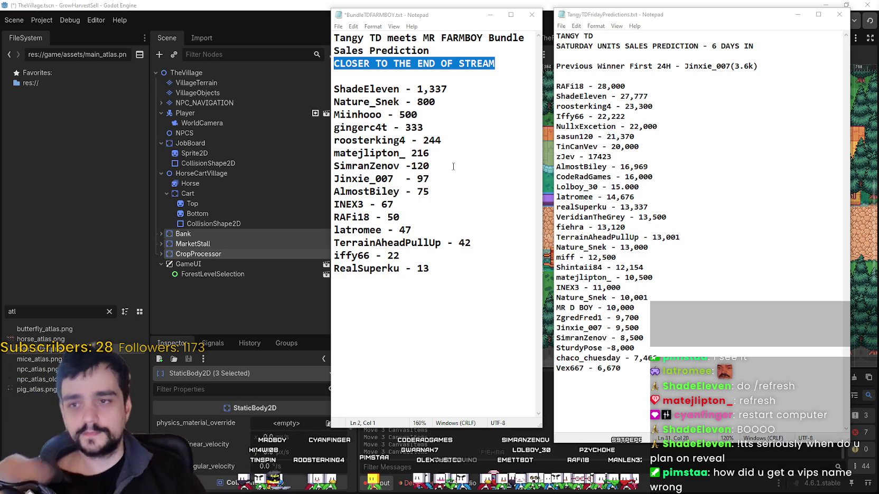
Step: Save BundleTDFARMBOY.txt with Ctrl+S after glancing at the Saturday predictions list
{"action": "left_click", "coordinate": [671, 154]}
{"action": "left_click", "coordinate": [411, 202]}
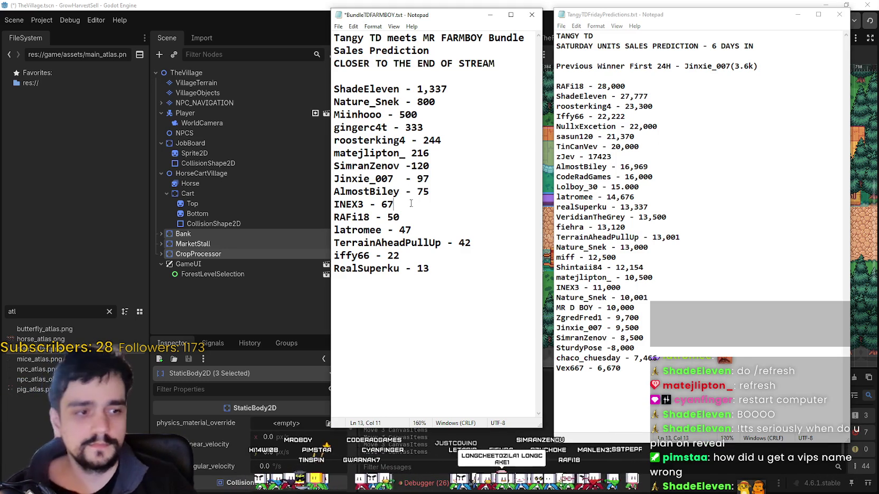
{"action": "key", "text": "ctrl+s"}
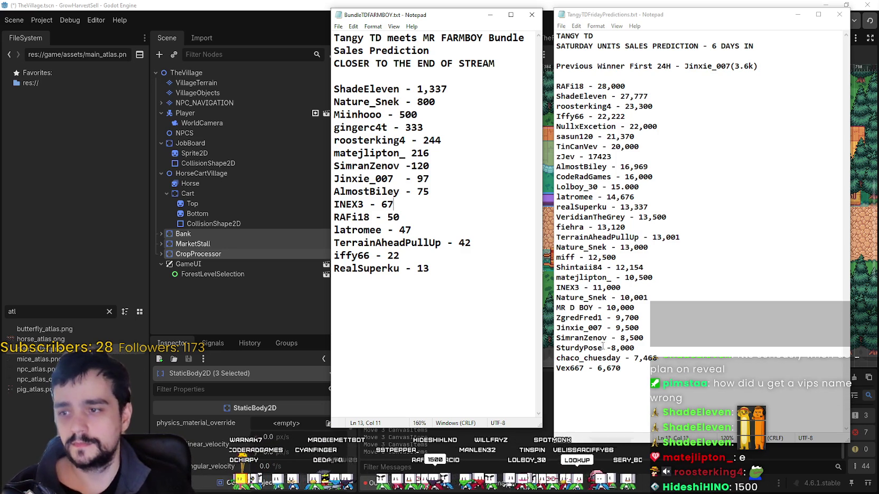
{"action": "left_click", "coordinate": [625, 371]}
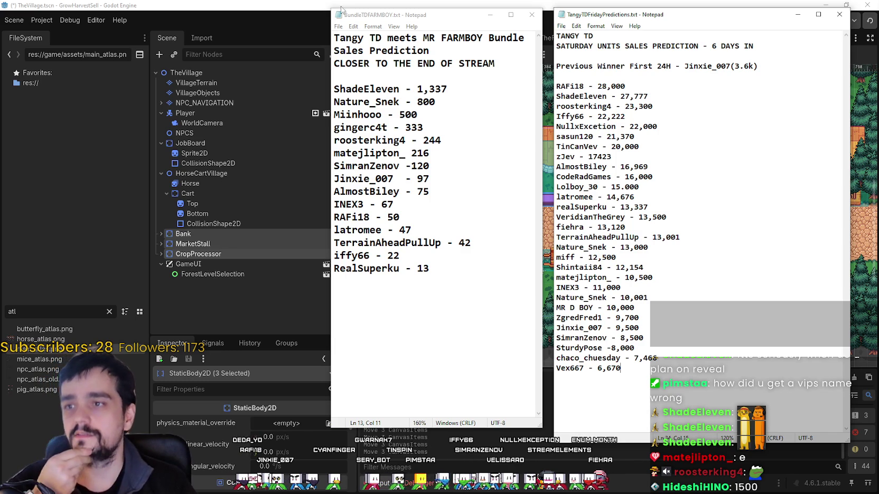
Step: Insert a blank line under the BundleTDFARMBOY.txt heading for the new 1,500 entry
{"action": "left_click", "coordinate": [422, 80]}
{"action": "key", "text": "Return"}
{"action": "type", "text": "HideshiHINO - 1,500"}
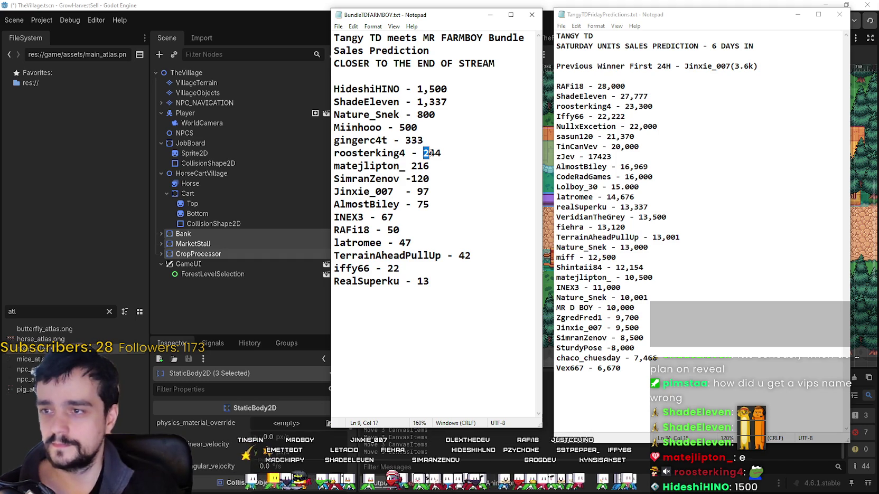
{"action": "left_click", "coordinate": [650, 309]}
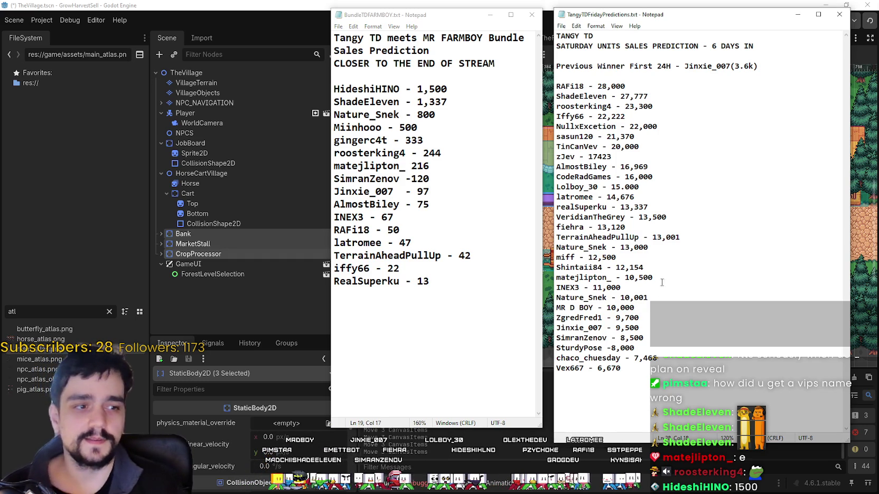
Step: Back in Godot, nudge the JobBoard slightly down in TheVillage
{"action": "key", "text": "alt+Tab"}
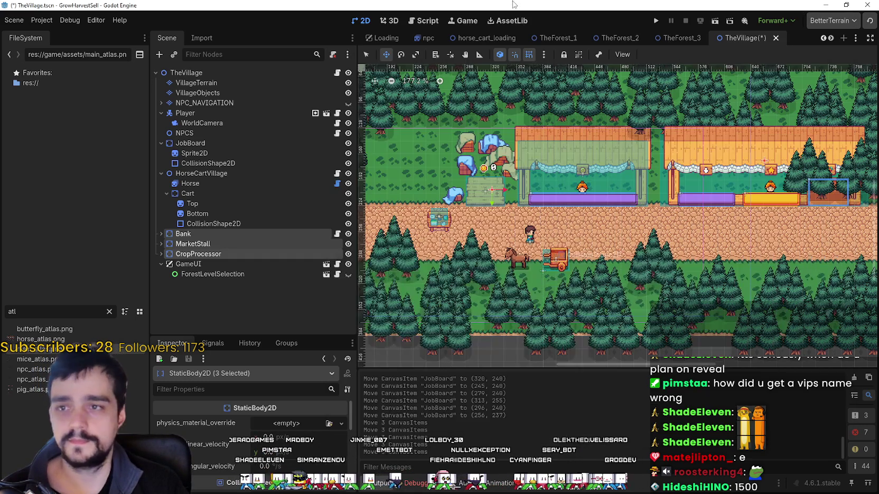
{"action": "scroll", "coordinate": [574, 240], "scroll_direction": "down", "scroll_amount": 3}
{"action": "scroll", "coordinate": [518, 240], "scroll_direction": "up", "scroll_amount": 1}
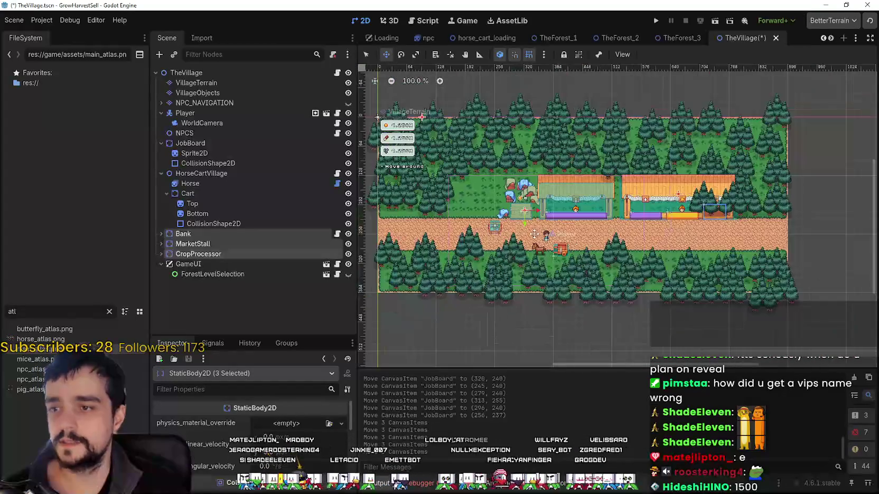
{"action": "mouse_move", "coordinate": [545, 185]}
{"action": "left_mouse_down"}
{"action": "mouse_move", "coordinate": [534, 191]}
{"action": "mouse_move", "coordinate": [546, 190]}
{"action": "left_mouse_up"}
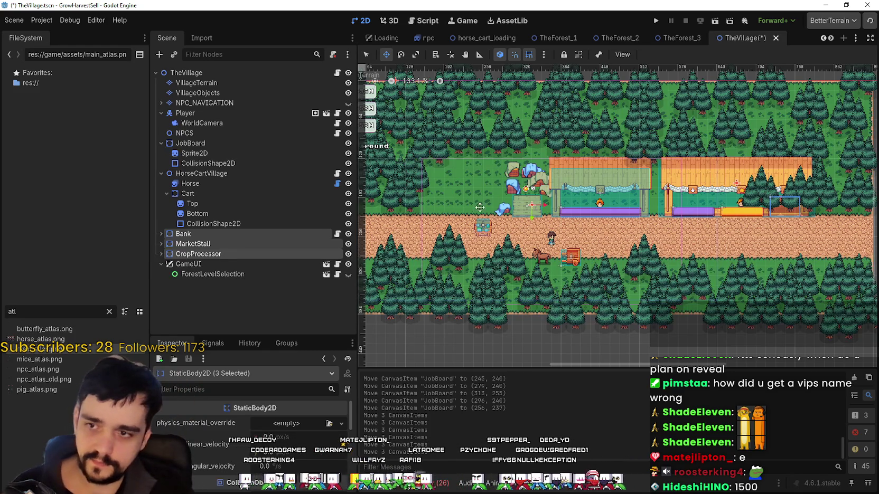
{"action": "scroll", "coordinate": [528, 217], "scroll_direction": "up", "scroll_amount": 1}
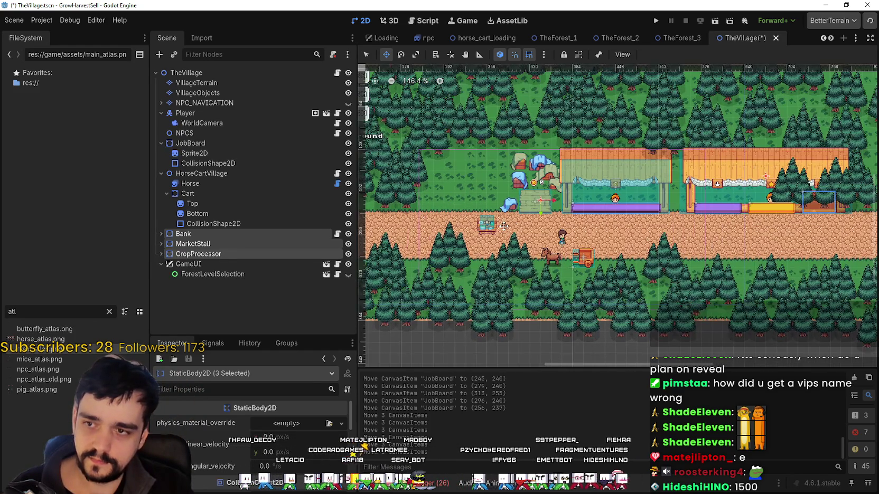
{"action": "scroll", "coordinate": [500, 210], "scroll_direction": "up", "scroll_amount": 1}
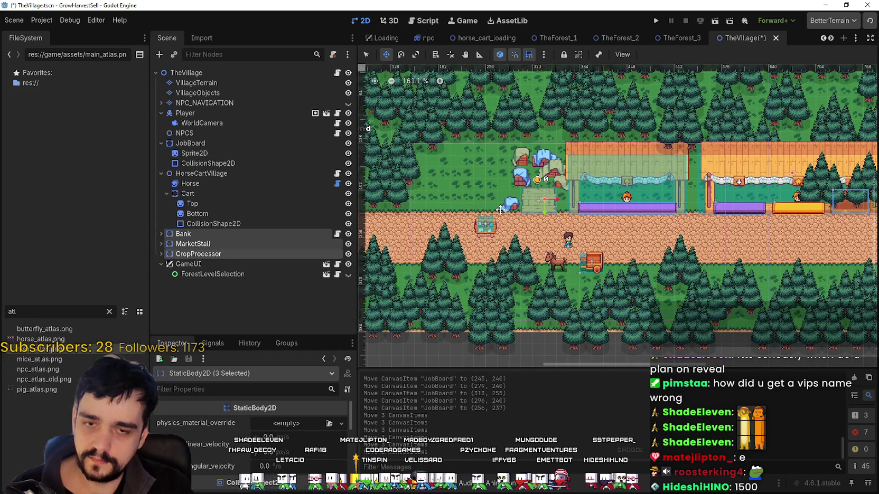
{"action": "scroll", "coordinate": [500, 210], "scroll_direction": "down", "scroll_amount": 1}
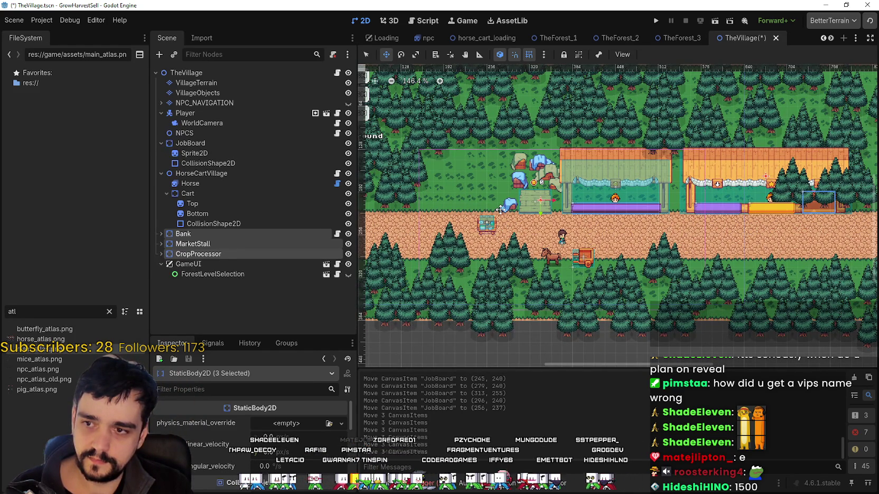
Step: Move Bank, MarketStall and CropProcessor together right along the dirt road, checking their placement
{"action": "mouse_move", "coordinate": [500, 210]}
{"action": "left_mouse_down"}
{"action": "mouse_move", "coordinate": [570, 195]}
{"action": "mouse_move", "coordinate": [432, 237]}
{"action": "left_mouse_up"}
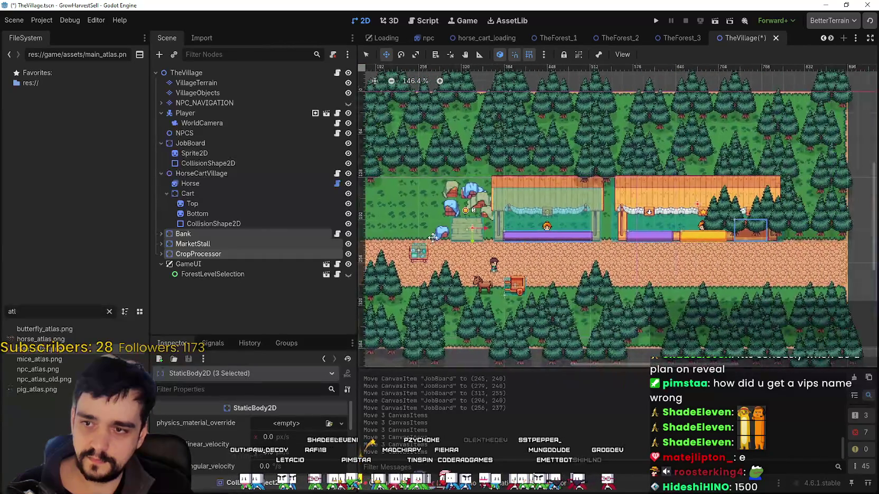
{"action": "scroll", "coordinate": [506, 218], "scroll_direction": "up", "scroll_amount": 1}
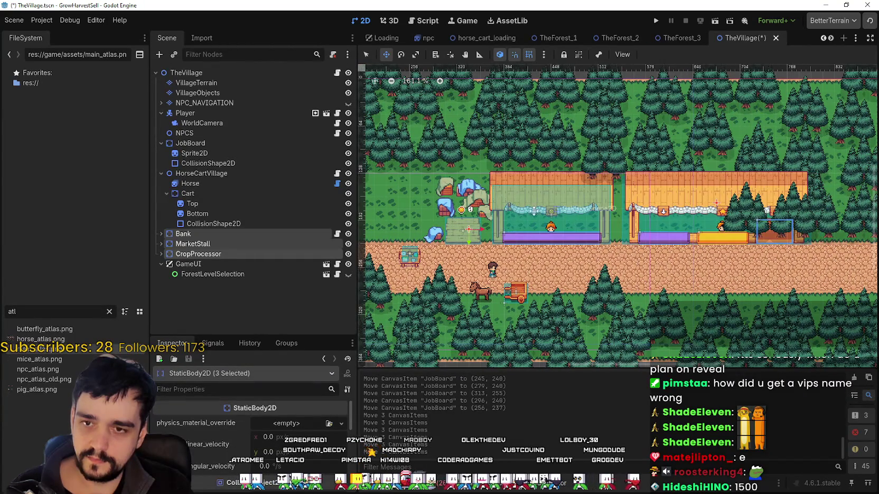
{"action": "left_click_drag", "start_coordinate": [535, 211], "coordinate": [582, 238]}
{"action": "scroll", "coordinate": [581, 238], "scroll_direction": "right", "scroll_amount": 3}
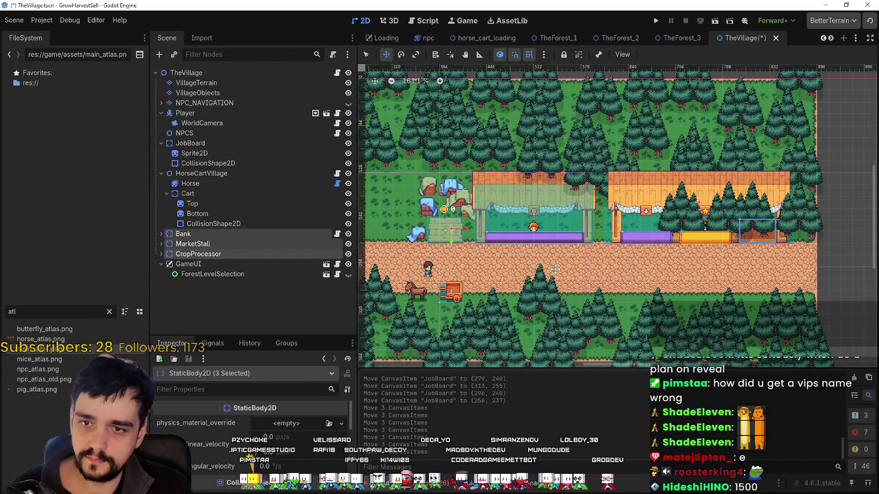
{"action": "scroll", "coordinate": [555, 269], "scroll_direction": "left", "scroll_amount": 7}
{"action": "scroll", "coordinate": [642, 242], "scroll_direction": "left", "scroll_amount": 6}
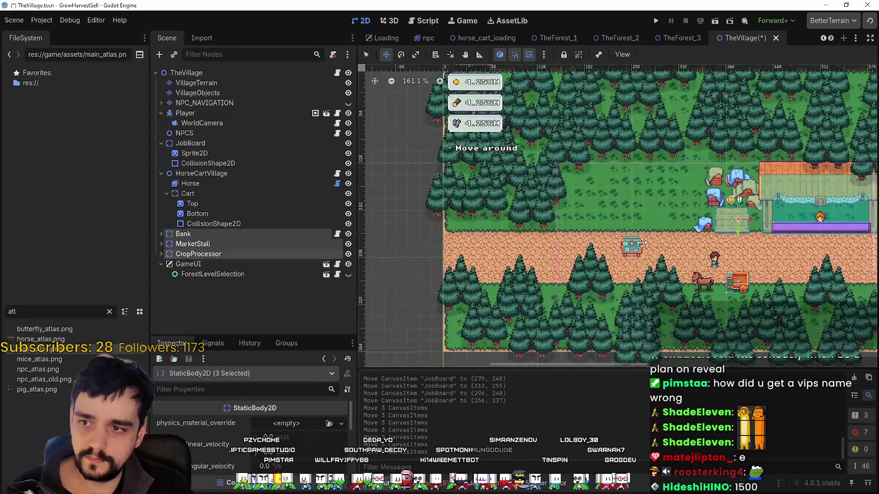
{"action": "scroll", "coordinate": [642, 242], "scroll_direction": "right", "scroll_amount": 13}
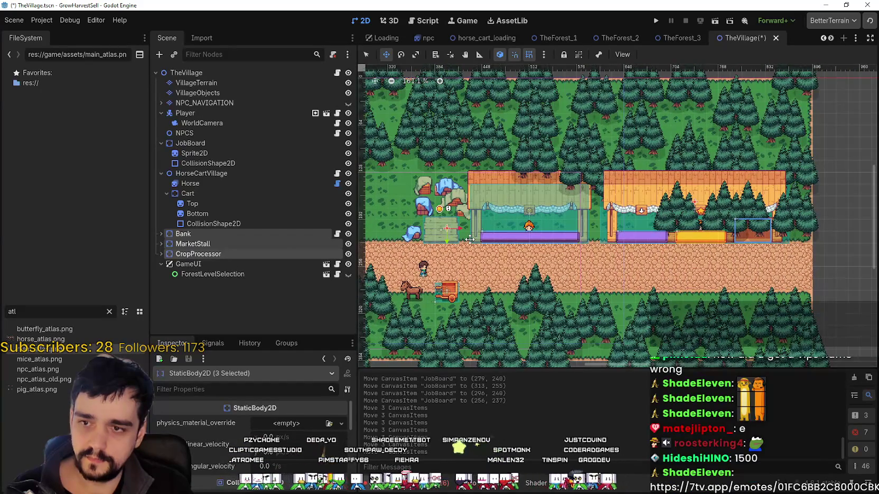
{"action": "left_click_drag", "start_coordinate": [469, 239], "coordinate": [575, 236]}
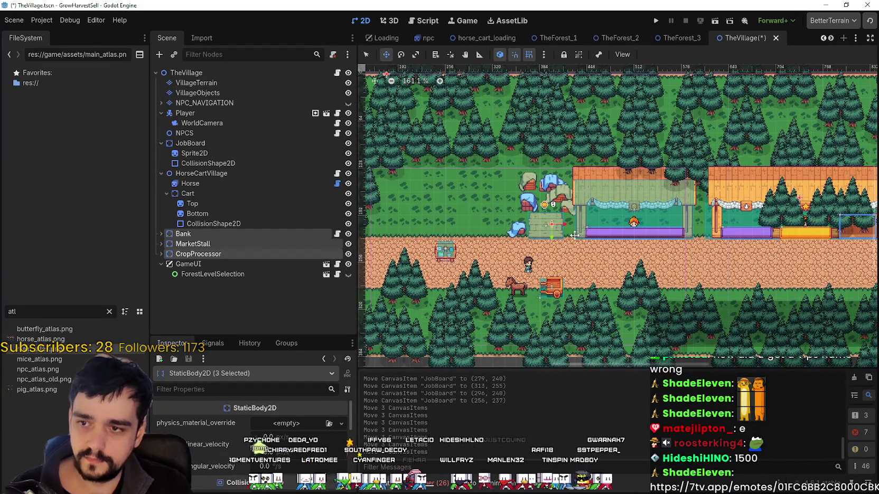
{"action": "left_click_drag", "start_coordinate": [574, 236], "coordinate": [477, 220]}
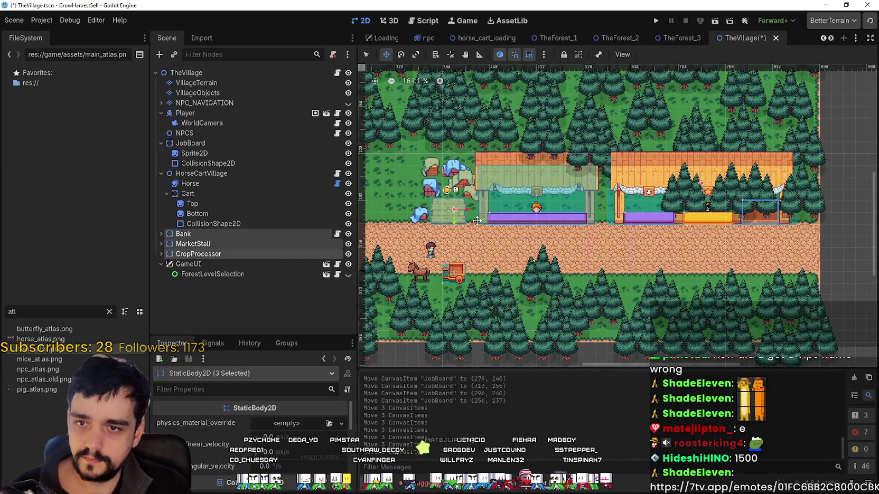
{"action": "scroll", "coordinate": [477, 220], "scroll_direction": "up", "scroll_amount": 5}
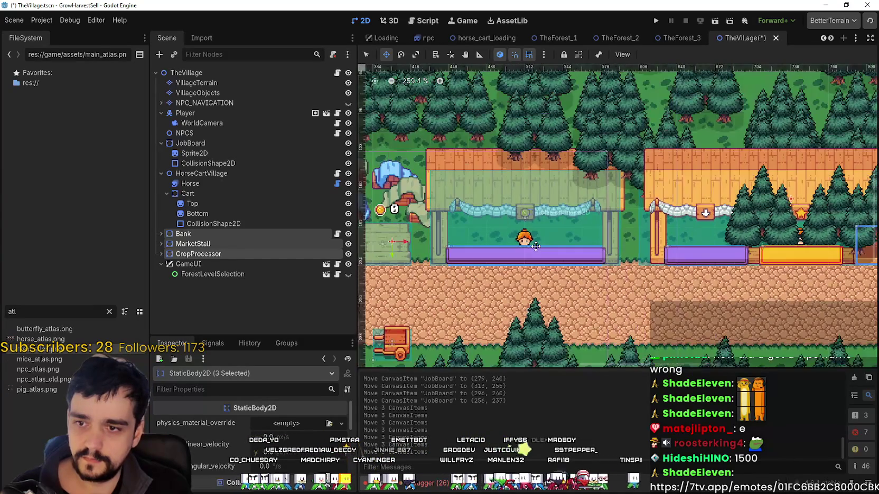
{"action": "left_click_drag", "start_coordinate": [737, 284], "coordinate": [575, 274]}
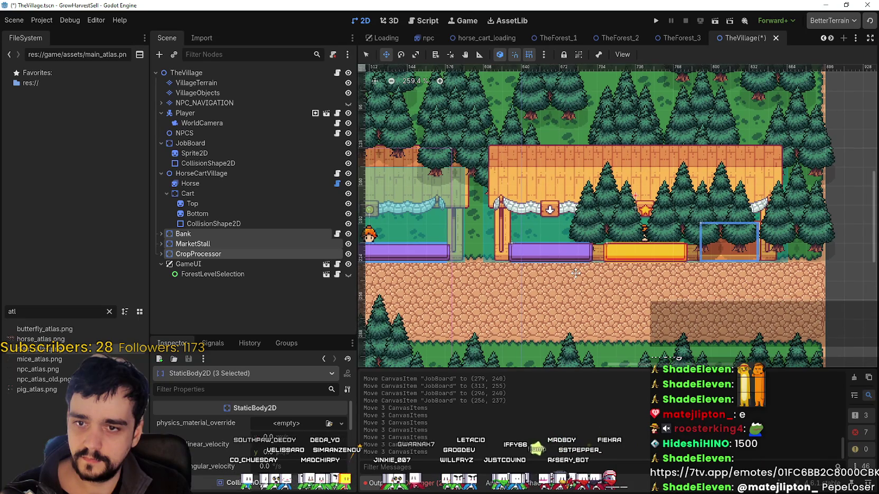
{"action": "scroll", "coordinate": [577, 272], "scroll_direction": "down", "scroll_amount": 1}
{"action": "scroll", "coordinate": [456, 253], "scroll_direction": "left", "scroll_amount": 10}
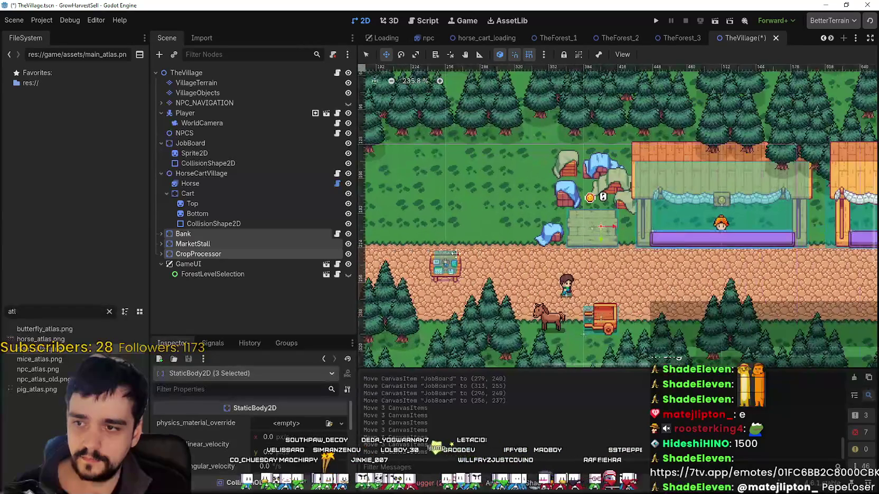
Step: Drag the JobBoard up and right onto the grass above the dirt road
{"action": "left_click", "coordinate": [192, 144]}
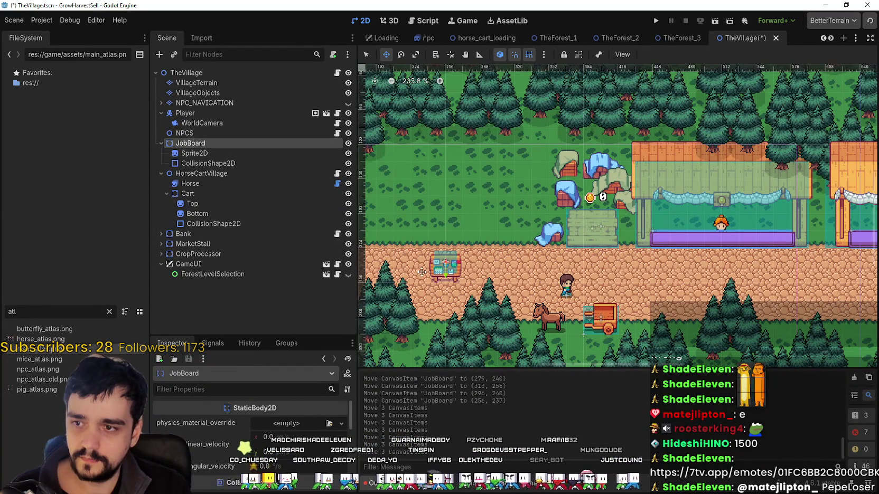
{"action": "scroll", "coordinate": [422, 272], "scroll_direction": "up", "scroll_amount": 2}
{"action": "mouse_move", "coordinate": [446, 272]}
{"action": "left_mouse_down"}
{"action": "mouse_move", "coordinate": [479, 221]}
{"action": "mouse_move", "coordinate": [475, 230]}
{"action": "left_mouse_up"}
{"action": "scroll", "coordinate": [565, 222], "scroll_direction": "left", "scroll_amount": 3}
{"action": "scroll", "coordinate": [565, 222], "scroll_direction": "up", "scroll_amount": 4}
{"action": "mouse_move", "coordinate": [565, 221]}
{"action": "left_mouse_down"}
{"action": "mouse_move", "coordinate": [596, 207]}
{"action": "mouse_move", "coordinate": [594, 215]}
{"action": "mouse_move", "coordinate": [611, 216]}
{"action": "mouse_move", "coordinate": [605, 203]}
{"action": "mouse_move", "coordinate": [601, 212]}
{"action": "left_mouse_up"}
Step: Nudge the JobBoard down with arrow keys to about (291, 204), then select its collision shape
{"action": "scroll", "coordinate": [603, 209], "scroll_direction": "up", "scroll_amount": 3}
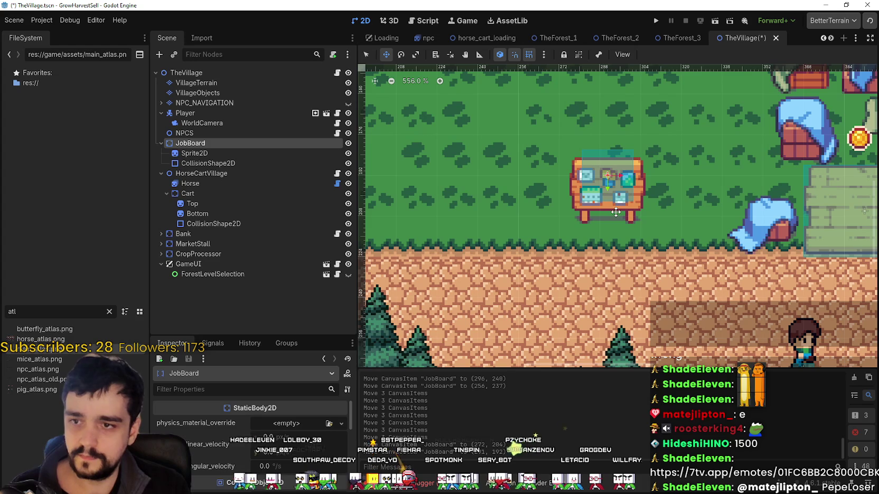
{"action": "key", "text": "Down"}
{"action": "key", "text": "Down"}
{"action": "key", "text": "Down"}
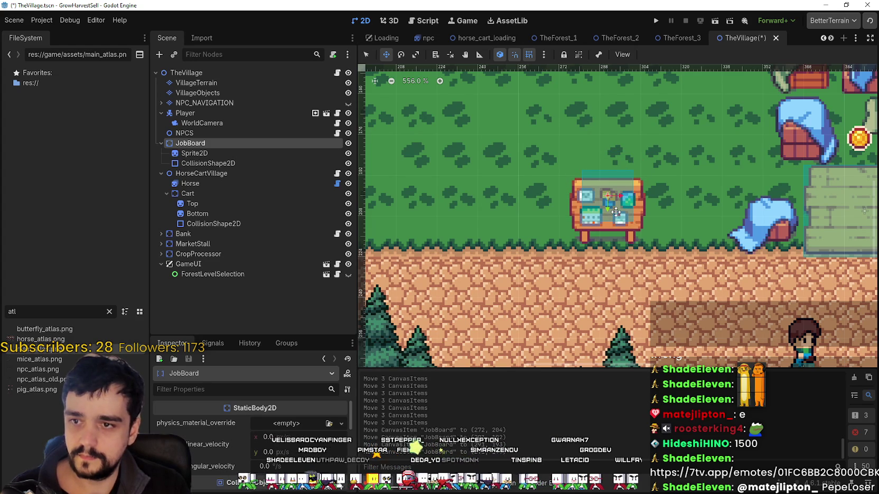
{"action": "key", "text": "Down"}
{"action": "key", "text": "Down"}
{"action": "key", "text": "Down"}
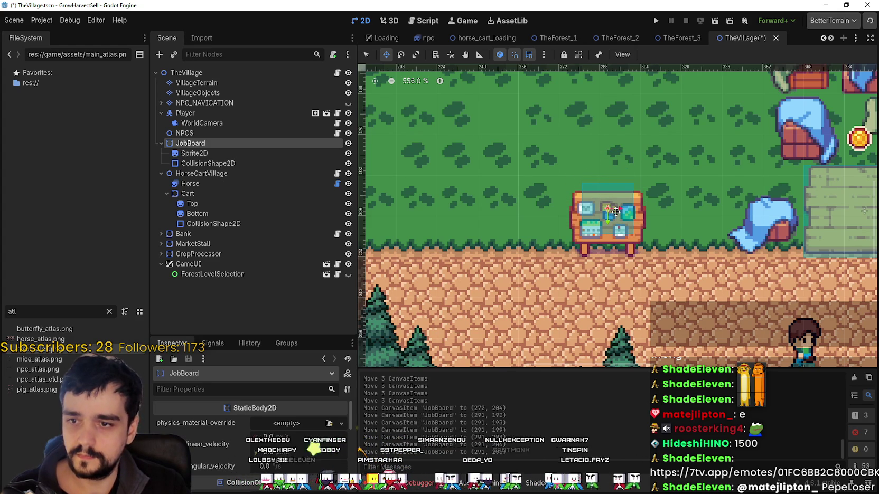
{"action": "scroll", "coordinate": [660, 289], "scroll_direction": "up", "scroll_amount": 9}
{"action": "scroll", "coordinate": [660, 287], "scroll_direction": "down", "scroll_amount": 7}
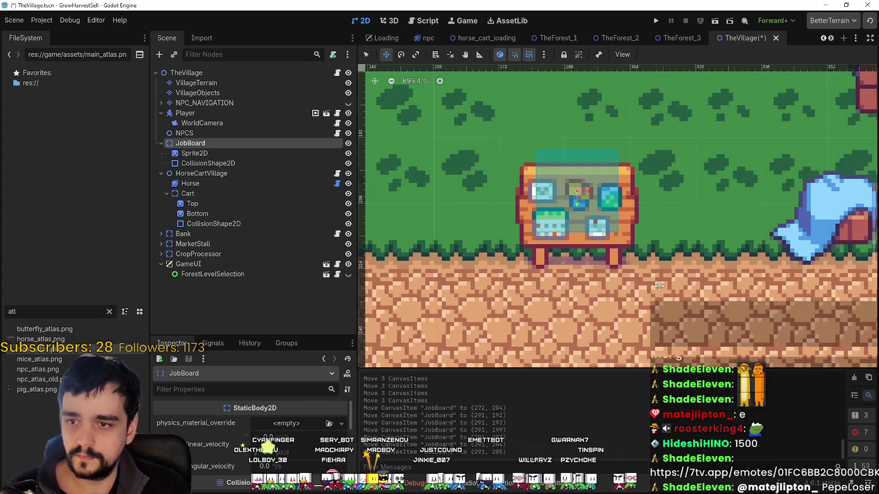
{"action": "key", "text": "Down"}
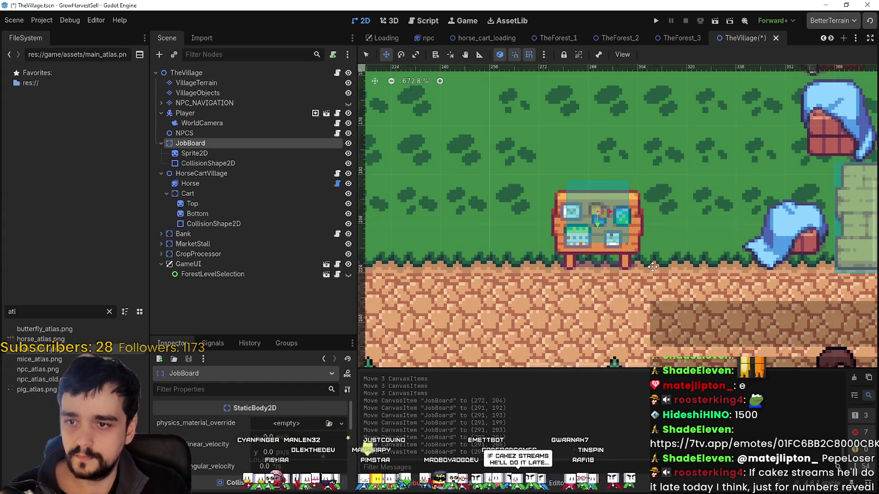
{"action": "scroll", "coordinate": [649, 280], "scroll_direction": "down", "scroll_amount": 2}
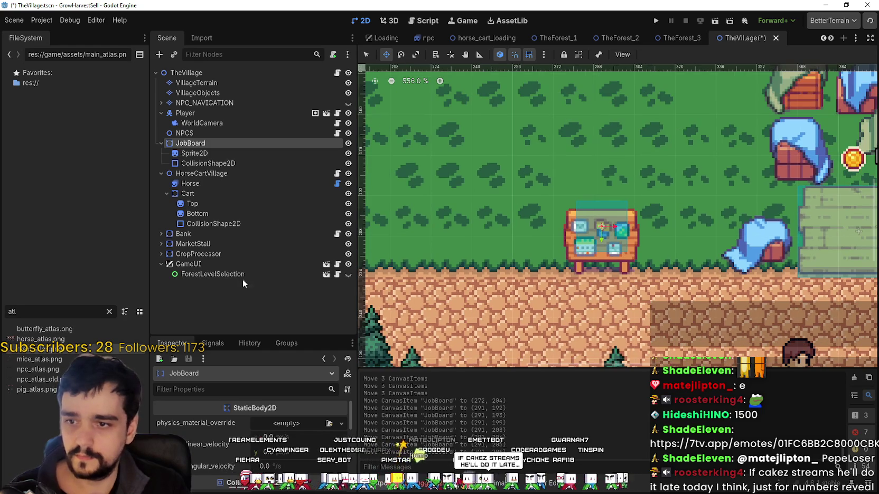
{"action": "left_click", "coordinate": [211, 164]}
{"action": "scroll", "coordinate": [588, 226], "scroll_direction": "up", "scroll_amount": 3}
Step: Shift the collision shape down one pixel and adjust its right and left edges
{"action": "key", "text": "Down"}
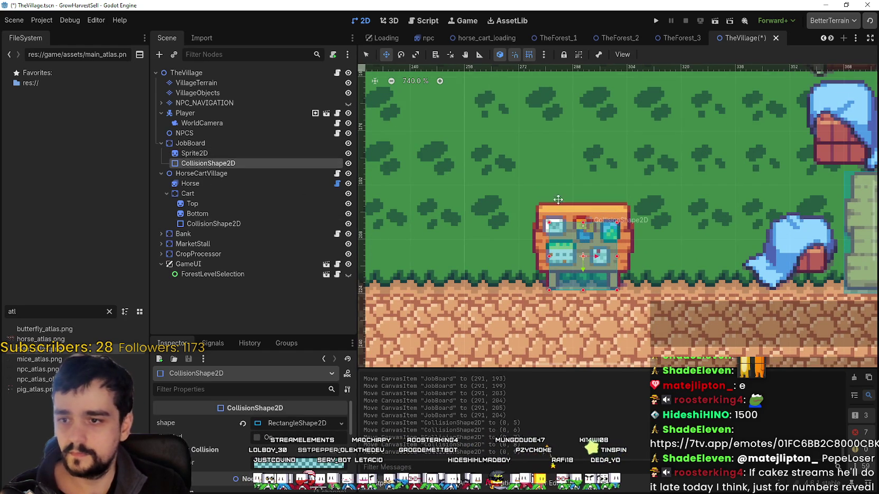
{"action": "scroll", "coordinate": [558, 200], "scroll_direction": "up", "scroll_amount": 8}
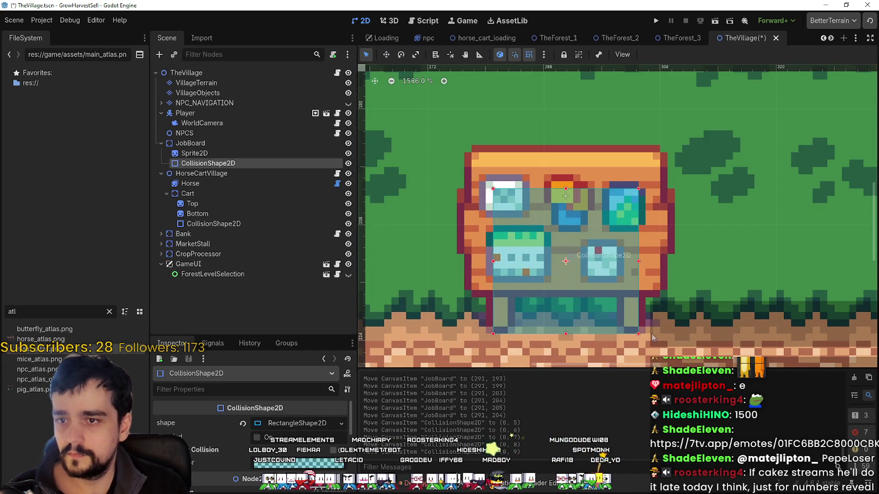
{"action": "scroll", "coordinate": [653, 338], "scroll_direction": "up", "scroll_amount": 1}
{"action": "left_click_drag", "start_coordinate": [636, 246], "coordinate": [648, 252]}
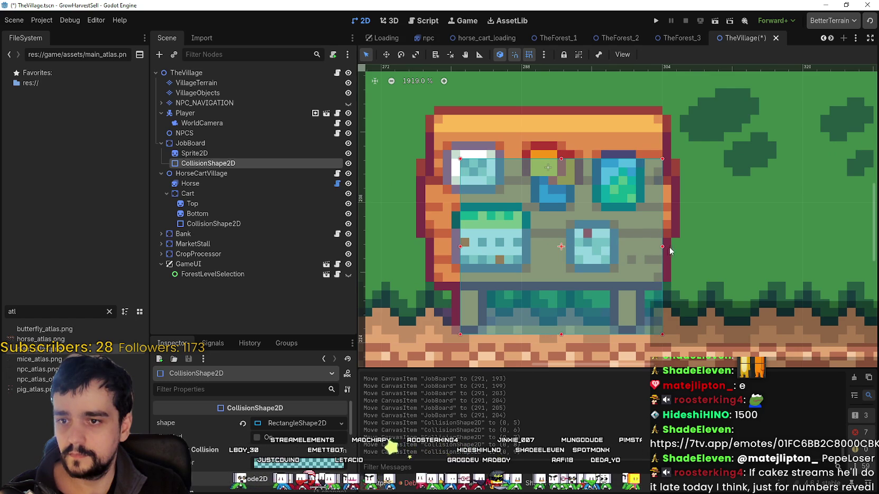
{"action": "scroll", "coordinate": [673, 245], "scroll_direction": "down", "scroll_amount": 3}
{"action": "mouse_move", "coordinate": [513, 246]}
{"action": "left_mouse_down"}
{"action": "mouse_move", "coordinate": [559, 246]}
{"action": "mouse_move", "coordinate": [493, 237]}
{"action": "left_mouse_up"}
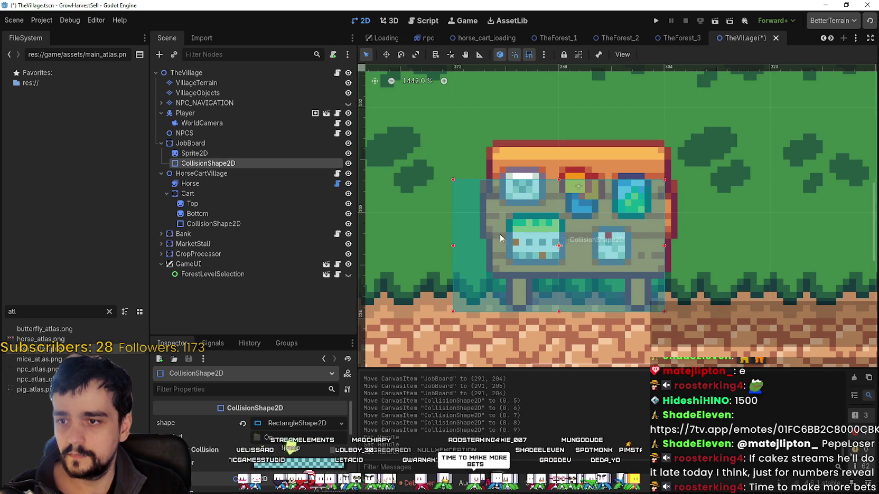
{"action": "scroll", "coordinate": [499, 234], "scroll_direction": "down", "scroll_amount": 1}
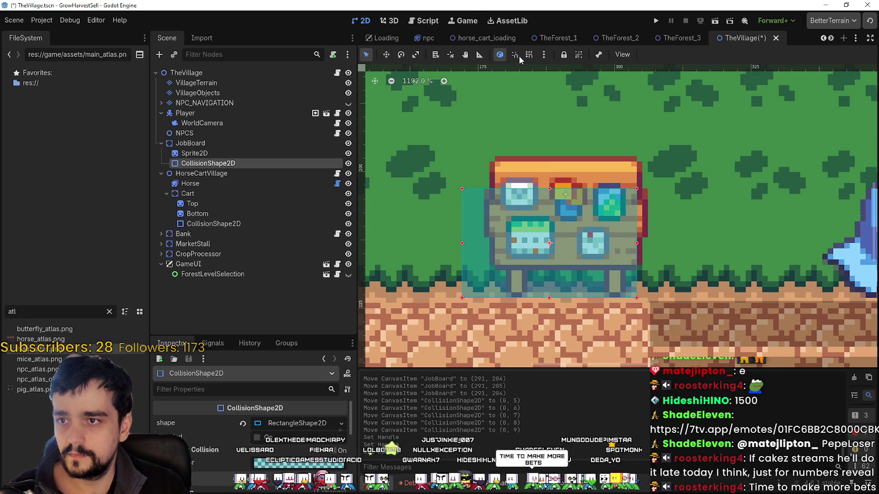
Step: Align the collision rectangle's edges with the board sprite and save TheVillage
{"action": "left_click_drag", "start_coordinate": [637, 242], "coordinate": [648, 243]}
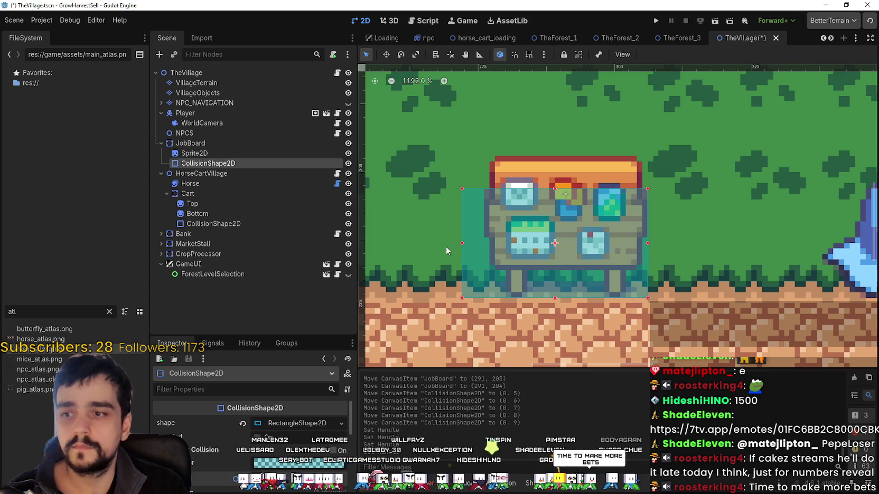
{"action": "left_click_drag", "start_coordinate": [461, 245], "coordinate": [490, 245]}
{"action": "scroll", "coordinate": [552, 203], "scroll_direction": "down", "scroll_amount": 3}
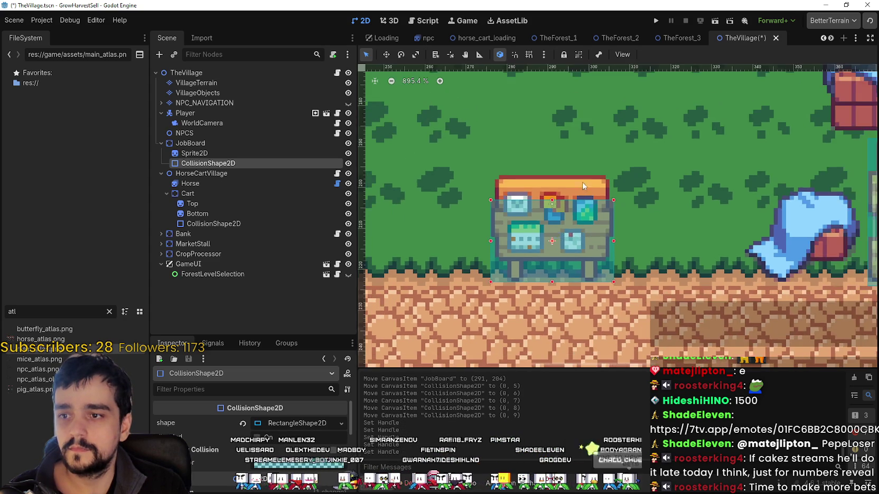
{"action": "scroll", "coordinate": [563, 203], "scroll_direction": "down", "scroll_amount": 2}
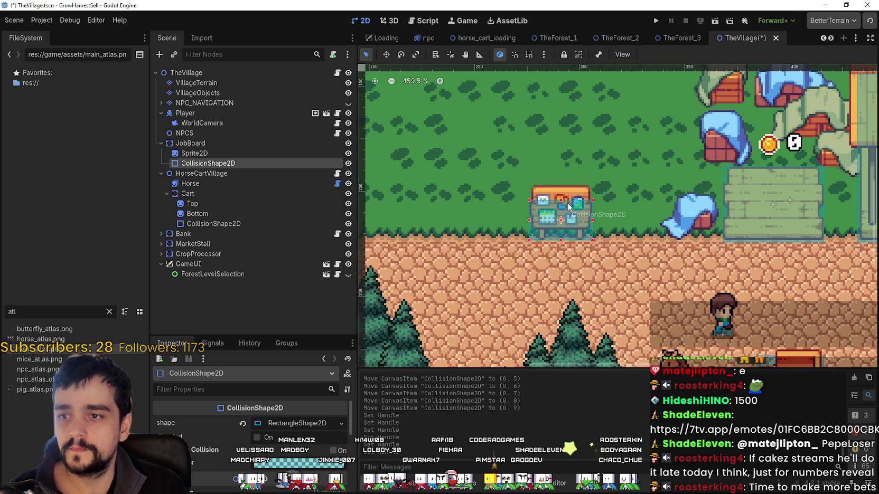
{"action": "scroll", "coordinate": [564, 201], "scroll_direction": "up", "scroll_amount": 4}
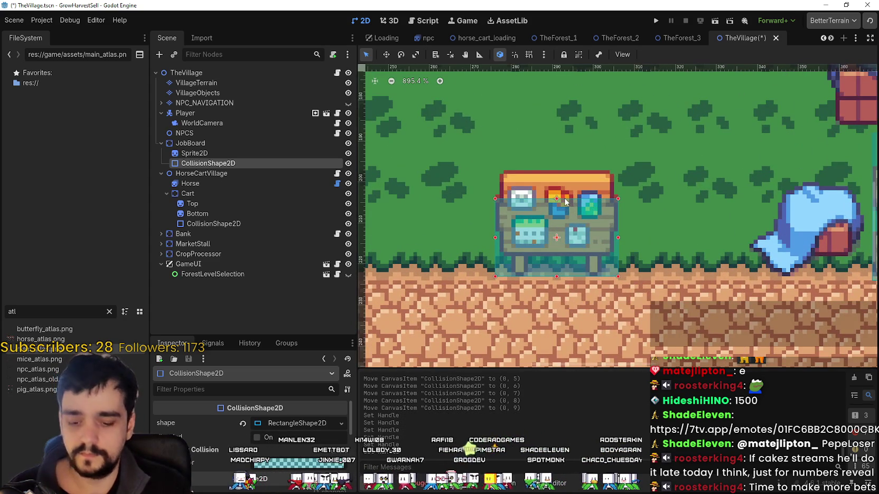
{"action": "key", "text": "ctrl+s"}
Step: Zoom out the 2D view and select the VillageObjects layer to edit its main_terrain.png tiles
{"action": "scroll", "coordinate": [689, 243], "scroll_direction": "down", "scroll_amount": 5}
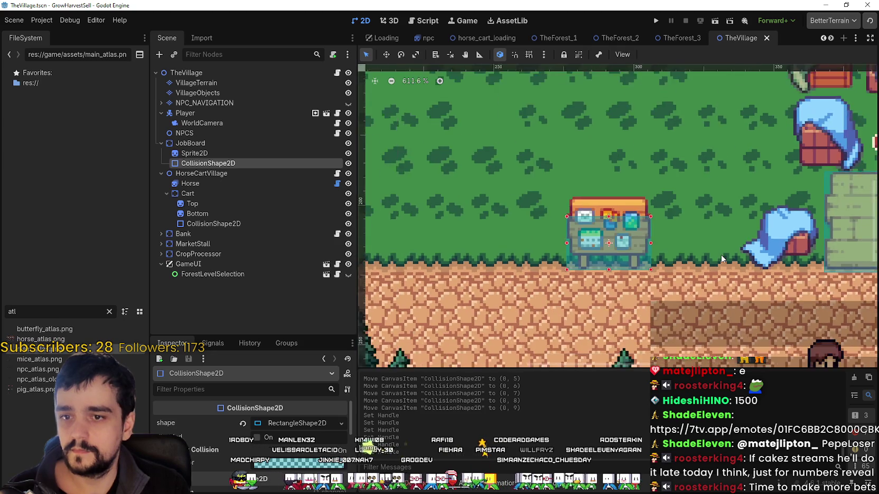
{"action": "scroll", "coordinate": [523, 203], "scroll_direction": "down", "scroll_amount": 5}
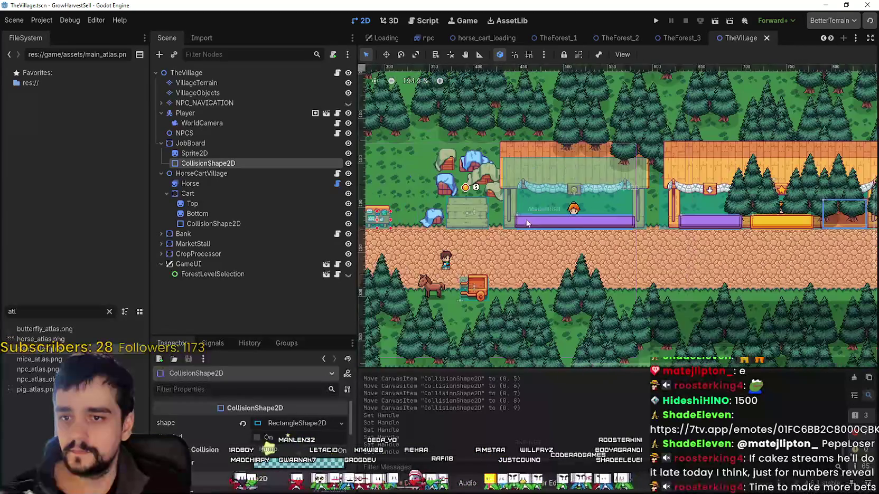
{"action": "scroll", "coordinate": [523, 201], "scroll_direction": "down", "scroll_amount": 2}
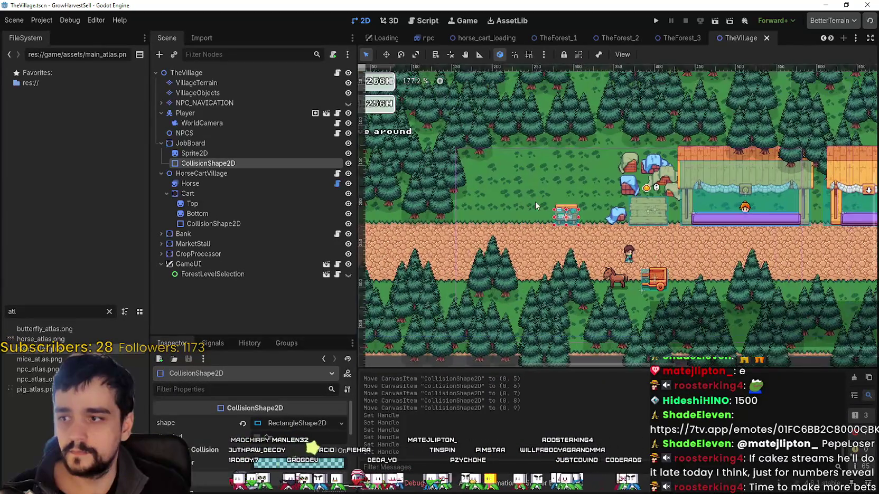
{"action": "left_click", "coordinate": [197, 93]}
Step: Pick the pine tree tile and erase the trees covering the right market stall
{"action": "scroll", "coordinate": [593, 437], "scroll_direction": "down", "scroll_amount": 4}
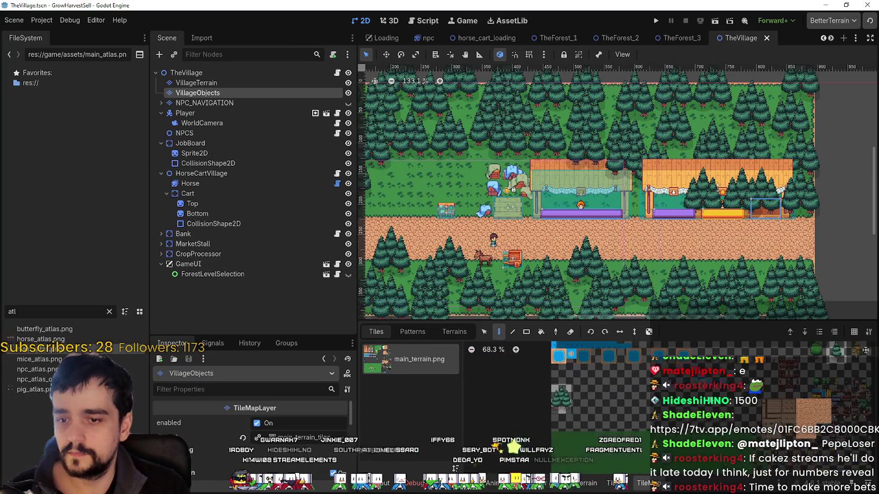
{"action": "left_click", "coordinate": [578, 398]}
{"action": "scroll", "coordinate": [773, 202], "scroll_direction": "up", "scroll_amount": 3}
{"action": "mouse_move", "coordinate": [825, 203]}
{"action": "left_mouse_down"}
{"action": "mouse_move", "coordinate": [634, 201]}
{"action": "mouse_move", "coordinate": [561, 148]}
{"action": "left_mouse_up"}
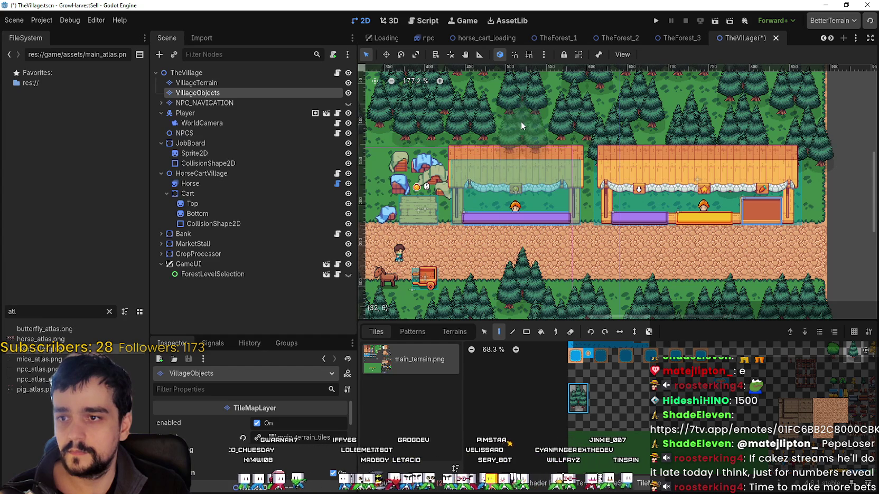
Step: Paint three pine tree tiles on the grass behind the board and save the scene
{"action": "scroll", "coordinate": [483, 134], "scroll_direction": "left", "scroll_amount": 5}
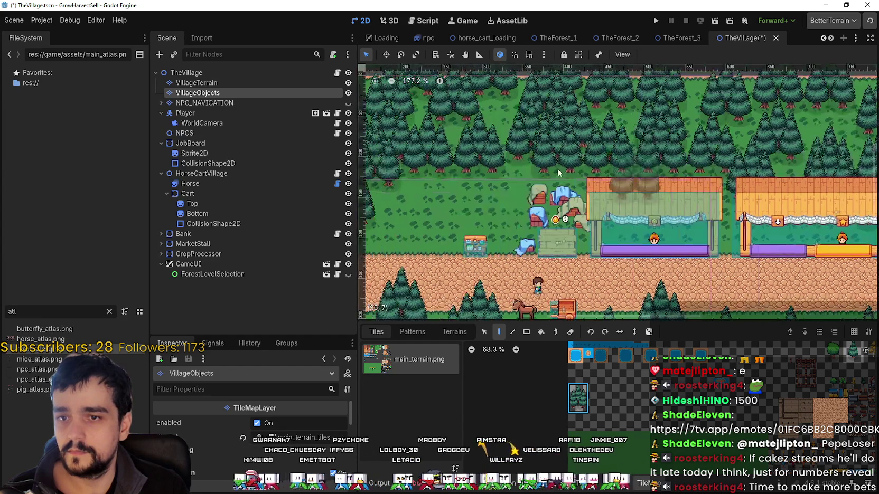
{"action": "left_click", "coordinate": [582, 178]}
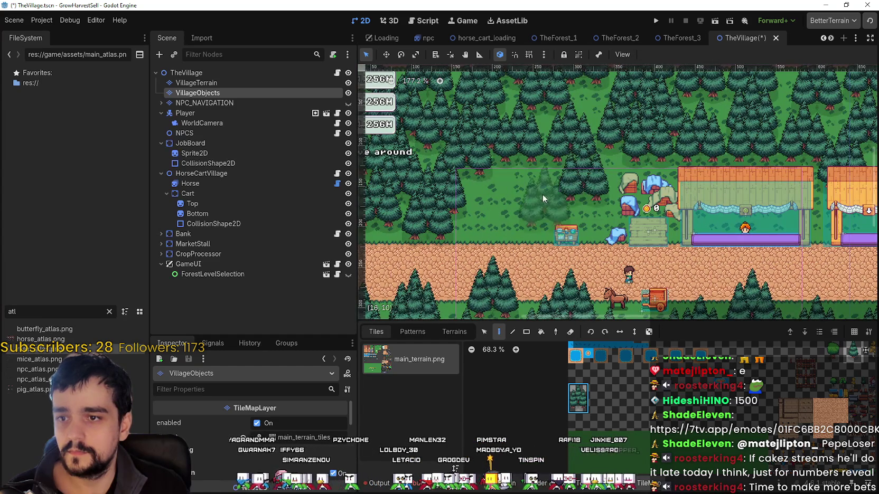
{"action": "left_click", "coordinate": [533, 180]}
{"action": "left_click", "coordinate": [493, 220]}
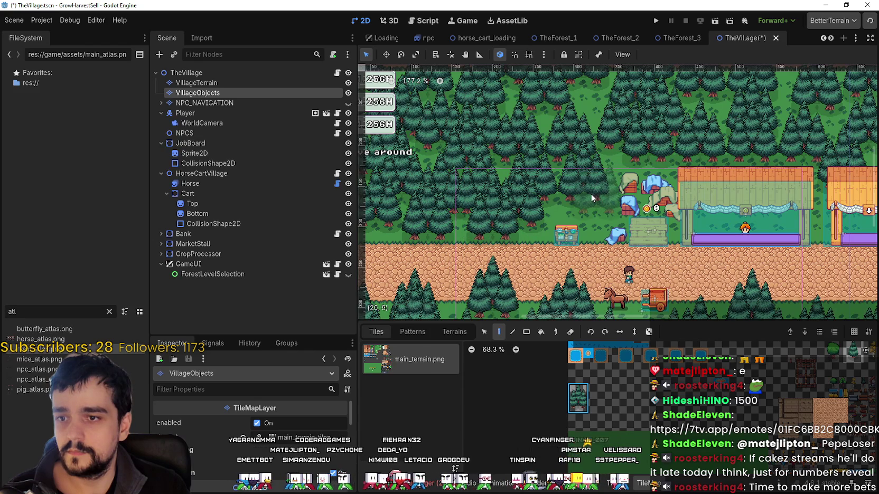
{"action": "scroll", "coordinate": [587, 200], "scroll_direction": "up", "scroll_amount": 2}
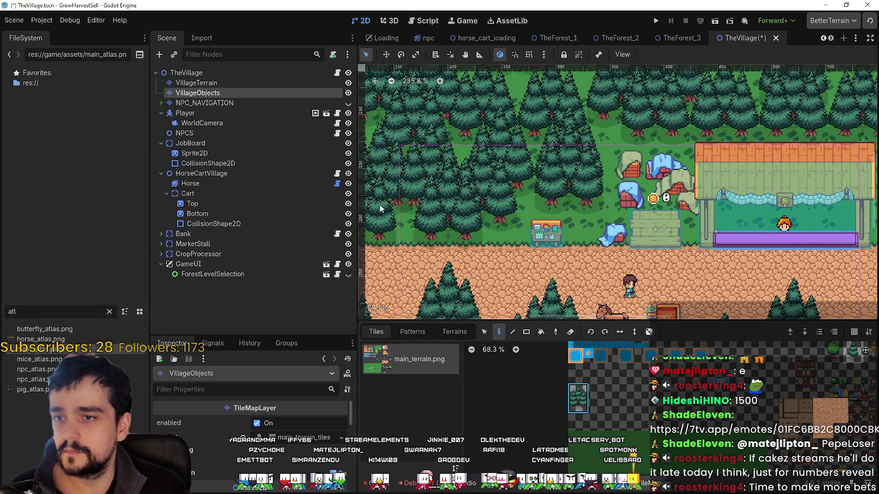
{"action": "scroll", "coordinate": [548, 183], "scroll_direction": "down", "scroll_amount": 2}
{"action": "scroll", "coordinate": [508, 202], "scroll_direction": "down", "scroll_amount": 2}
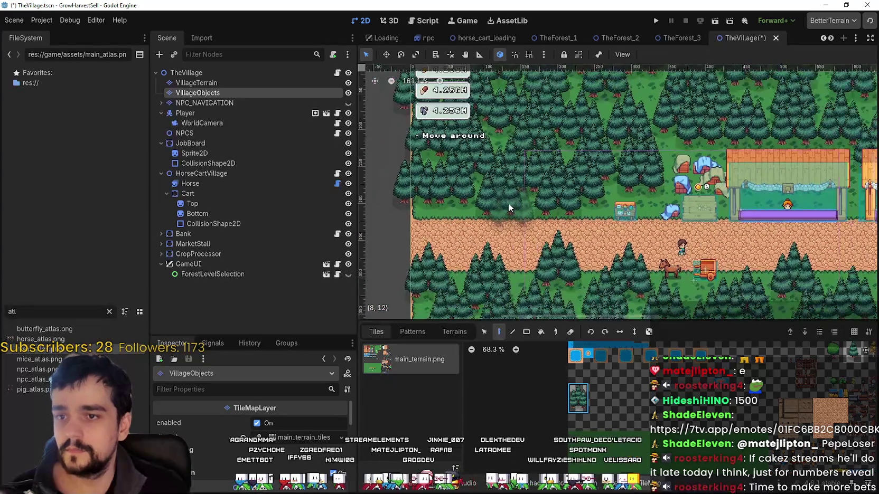
{"action": "scroll", "coordinate": [468, 204], "scroll_direction": "right", "scroll_amount": 5}
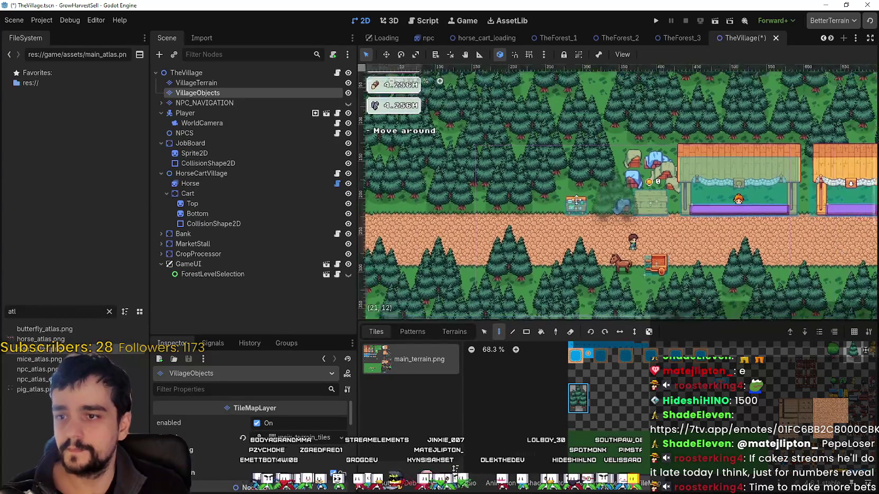
{"action": "key", "text": "ctrl+s"}
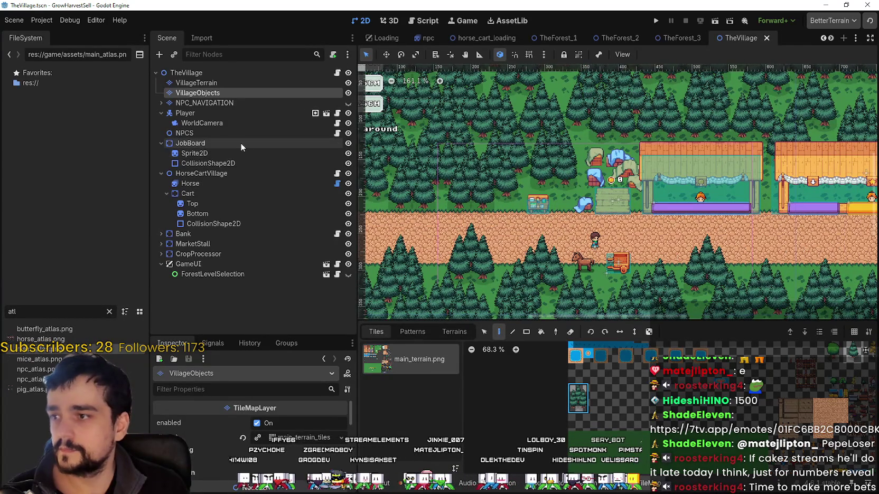
{"action": "left_click", "coordinate": [239, 144]}
{"action": "left_click", "coordinate": [238, 153]}
{"action": "scroll", "coordinate": [678, 248], "scroll_direction": "right", "scroll_amount": 1}
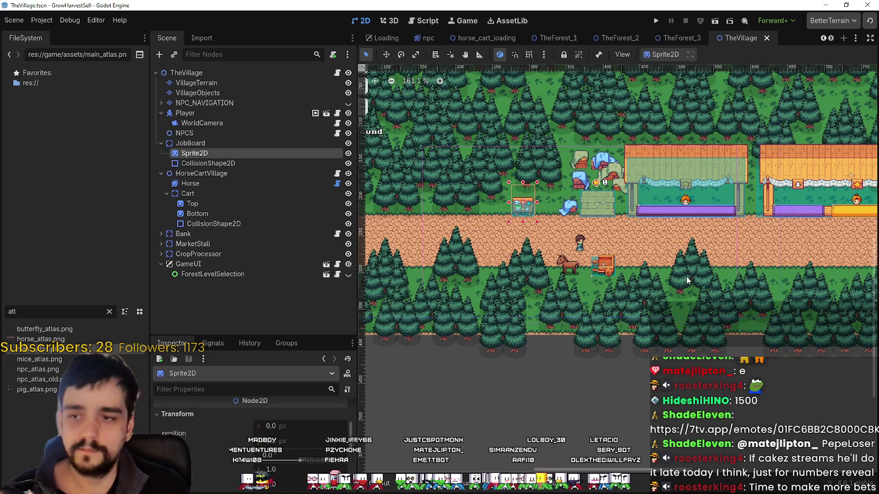
{"action": "scroll", "coordinate": [593, 236], "scroll_direction": "up", "scroll_amount": 1}
{"action": "scroll", "coordinate": [593, 236], "scroll_direction": "up", "scroll_amount": 3}
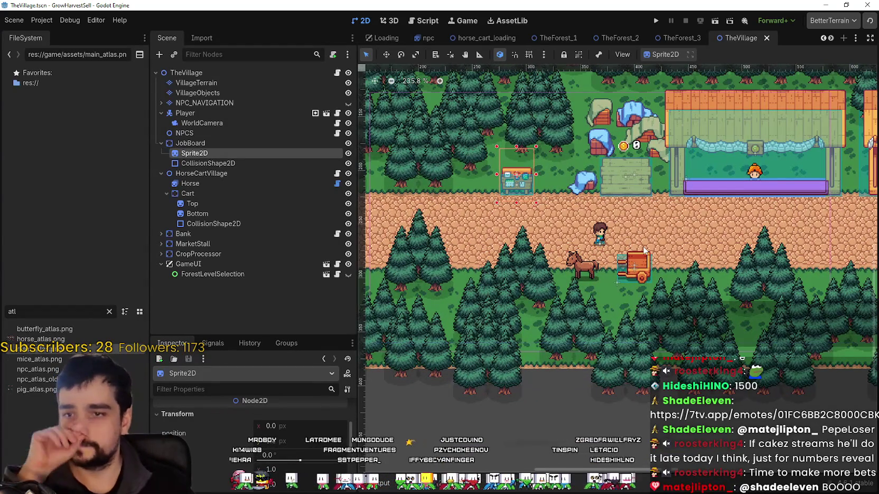
{"action": "scroll", "coordinate": [644, 250], "scroll_direction": "up", "scroll_amount": 7}
Step: Select the cart's Bottom sprite and preview its texture in the Inspector
{"action": "left_click", "coordinate": [640, 293]}
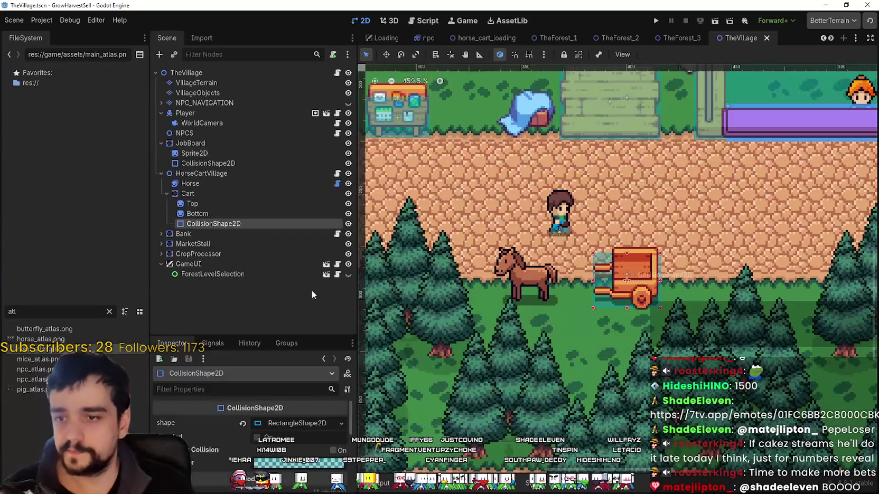
{"action": "left_click", "coordinate": [199, 214]}
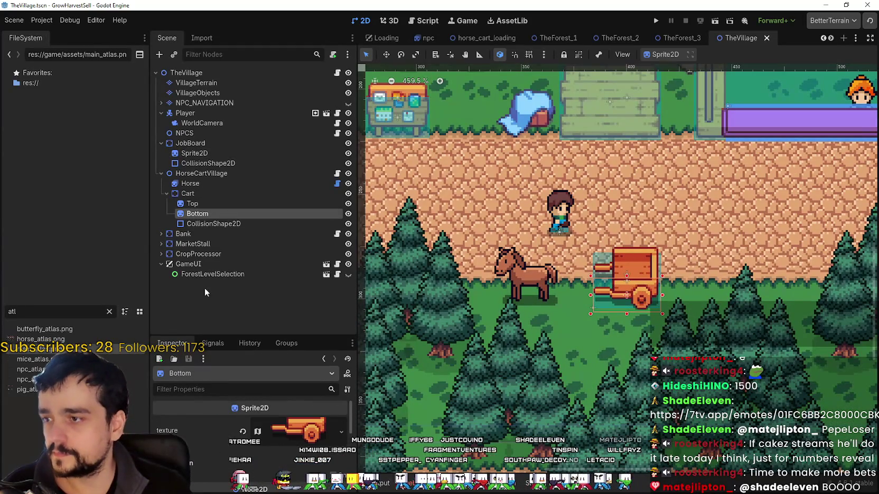
{"action": "left_click", "coordinate": [303, 436]}
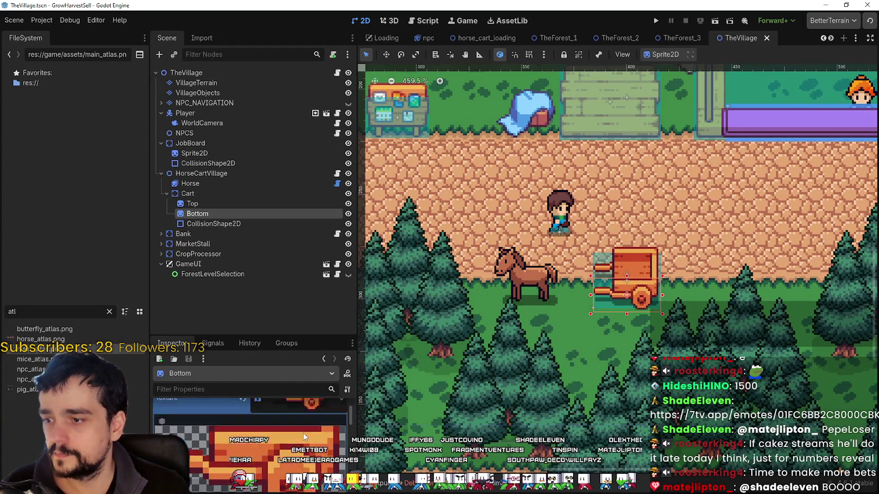
{"action": "scroll", "coordinate": [304, 435], "scroll_direction": "down", "scroll_amount": 3}
{"action": "scroll", "coordinate": [636, 321], "scroll_direction": "up", "scroll_amount": 1}
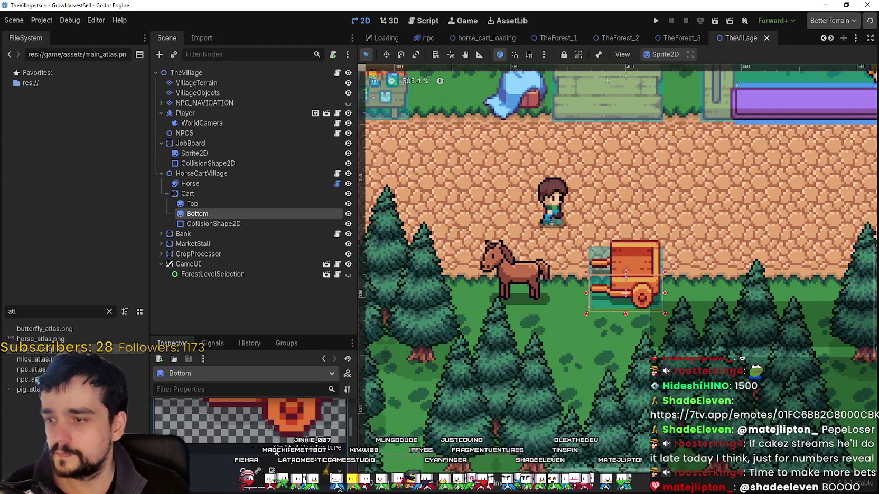
{"action": "scroll", "coordinate": [261, 424], "scroll_direction": "down", "scroll_amount": 3}
Step: Move the Bottom sprite's atlas region onto the left cart frame (region x 64)
{"action": "left_click", "coordinate": [248, 448]}
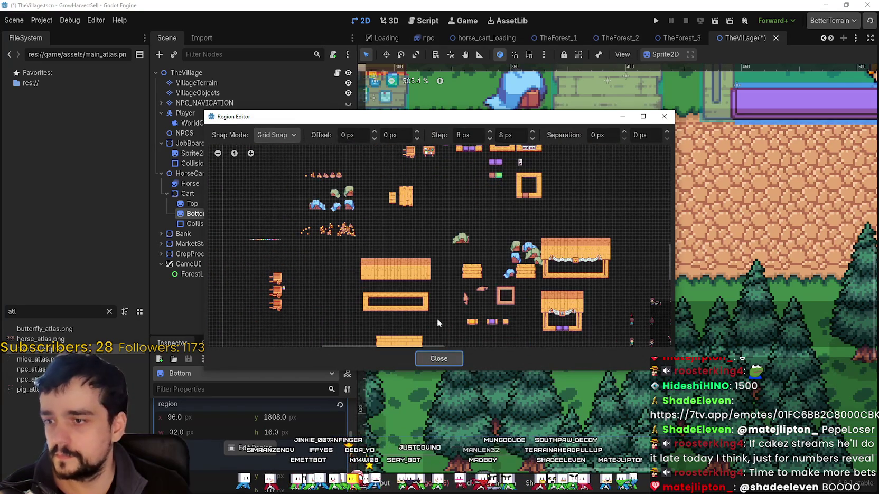
{"action": "scroll", "coordinate": [350, 295], "scroll_direction": "up", "scroll_amount": 4}
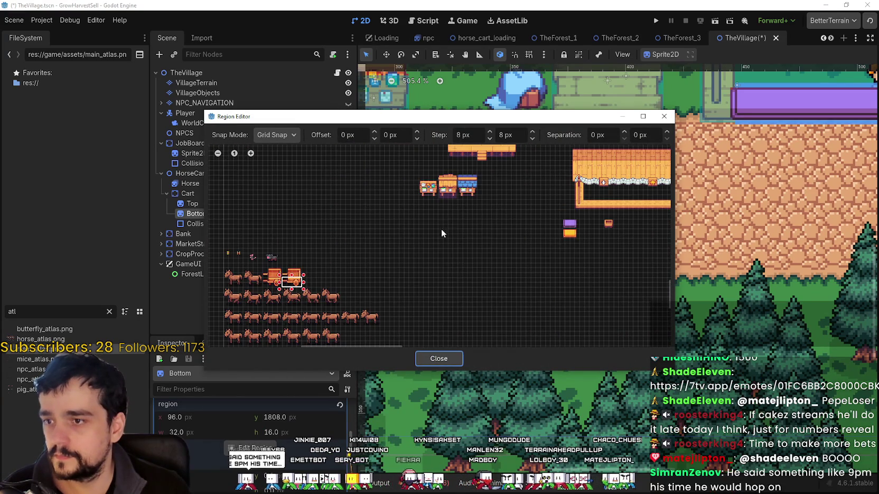
{"action": "left_click_drag", "start_coordinate": [441, 228], "coordinate": [505, 133]}
{"action": "scroll", "coordinate": [333, 195], "scroll_direction": "up", "scroll_amount": 3}
{"action": "scroll", "coordinate": [334, 217], "scroll_direction": "up", "scroll_amount": 4}
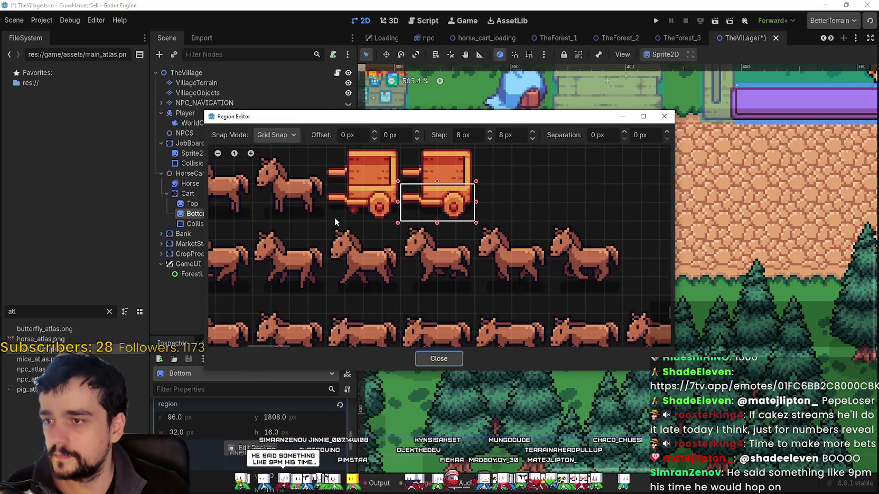
{"action": "left_click_drag", "start_coordinate": [330, 214], "coordinate": [420, 184]}
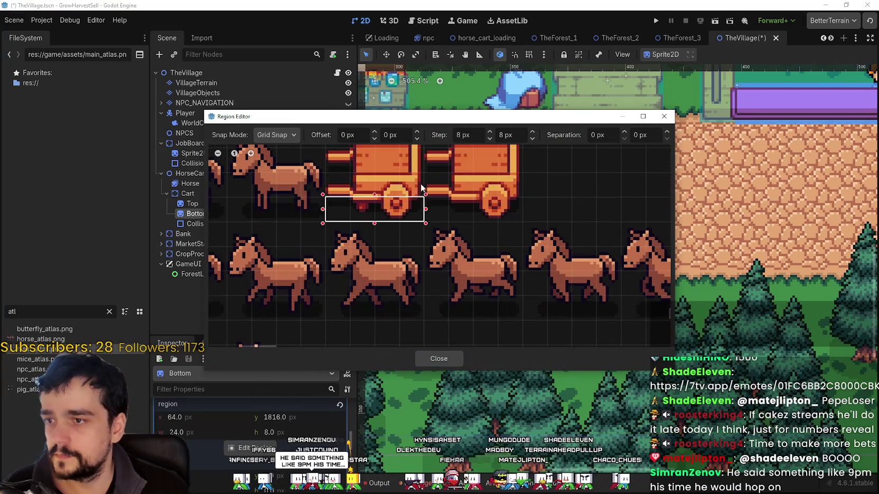
{"action": "left_click", "coordinate": [449, 358]}
Step: Save TheVillage and look over the horse cart on the dirt road
{"action": "scroll", "coordinate": [726, 305], "scroll_direction": "up", "scroll_amount": 3}
{"action": "scroll", "coordinate": [728, 305], "scroll_direction": "down", "scroll_amount": 2}
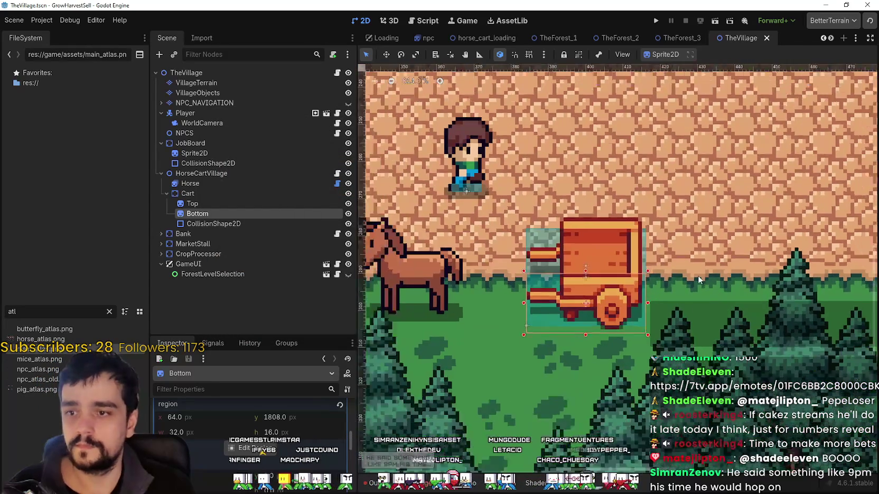
{"action": "key", "text": "ctrl+s"}
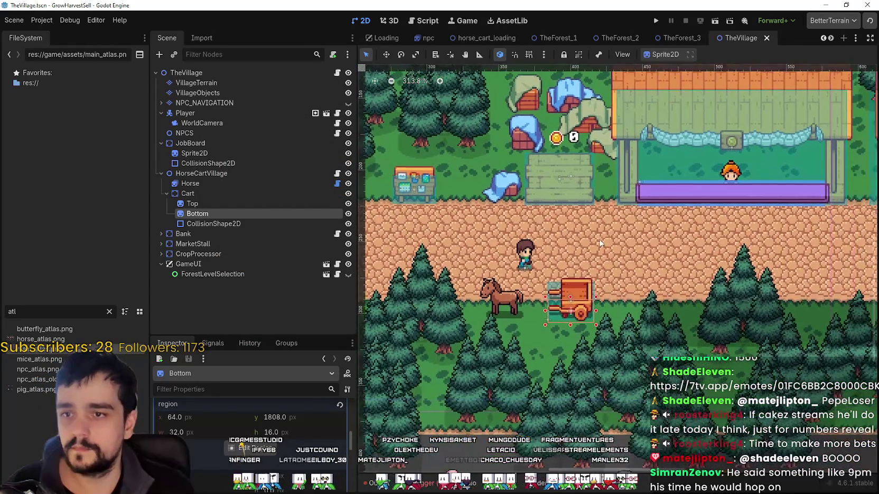
{"action": "scroll", "coordinate": [599, 239], "scroll_direction": "down", "scroll_amount": 2}
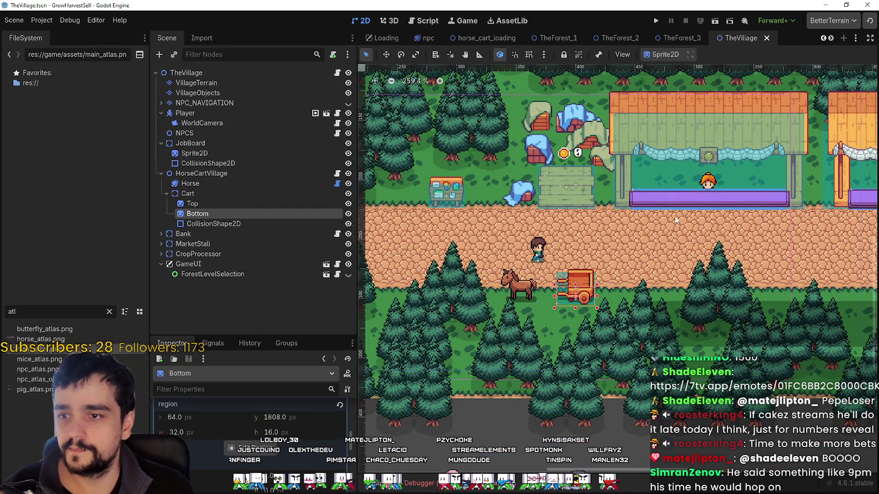
{"action": "scroll", "coordinate": [637, 280], "scroll_direction": "down", "scroll_amount": 3}
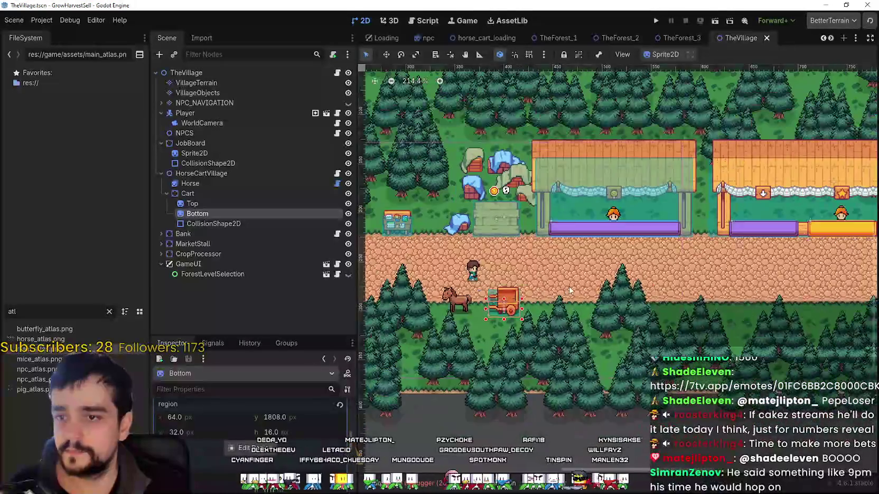
{"action": "scroll", "coordinate": [599, 258], "scroll_direction": "up", "scroll_amount": 3}
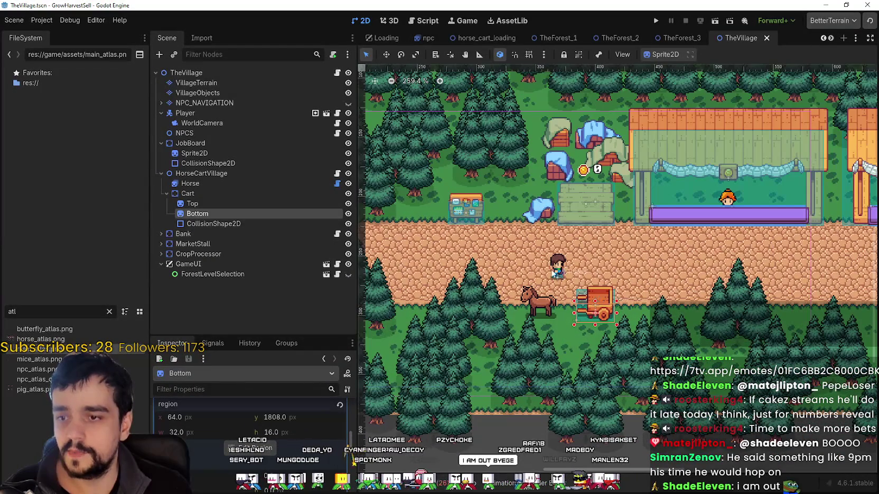
{"action": "scroll", "coordinate": [552, 277], "scroll_direction": "right", "scroll_amount": 3}
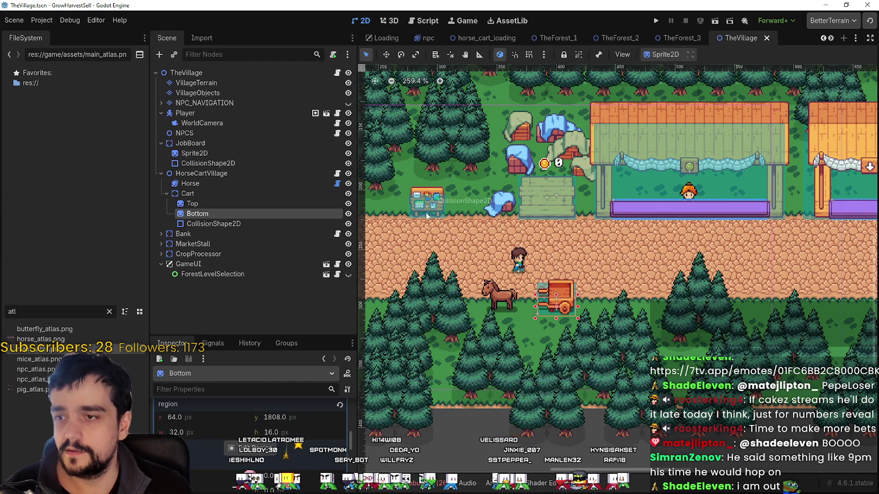
Step: Rename the JobBoard node to SkillBoard, correcting the 'SKill' typo, and save the scene
{"action": "left_click", "coordinate": [196, 143]}
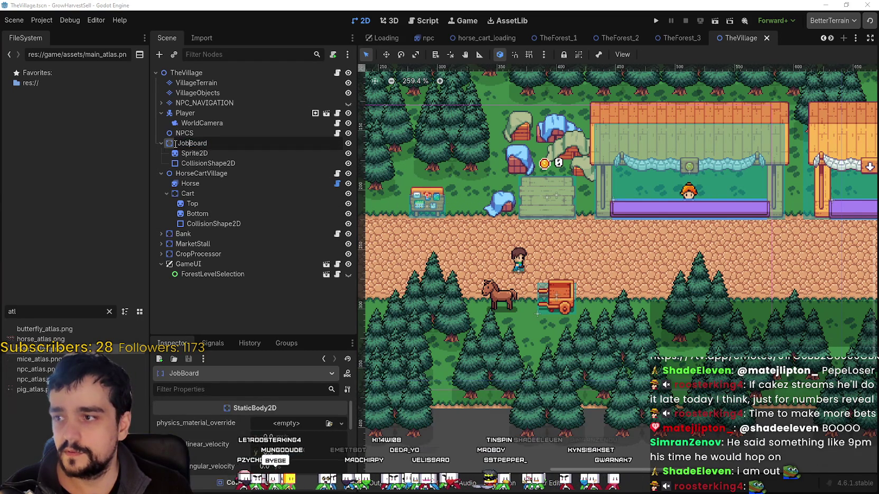
{"action": "left_click_drag", "start_coordinate": [175, 143], "coordinate": [189, 143]}
{"action": "type", "text": "SKill"}
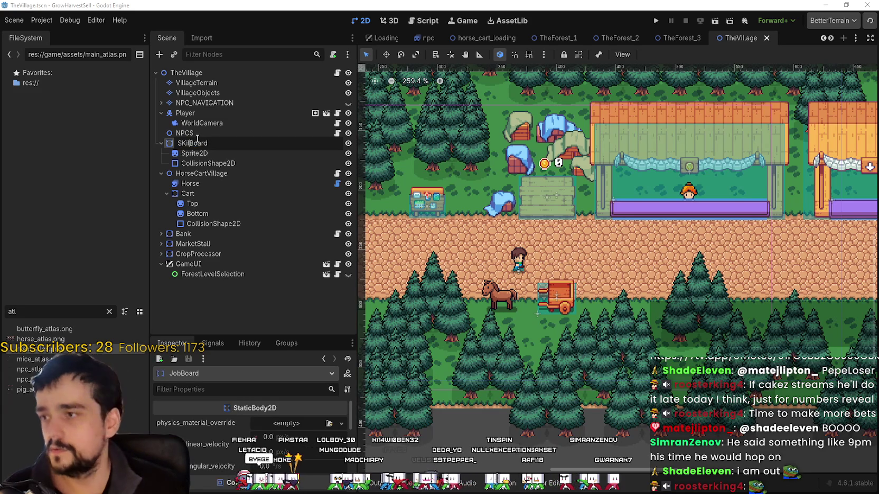
{"action": "key", "text": "Return"}
{"action": "left_click", "coordinate": [192, 142]}
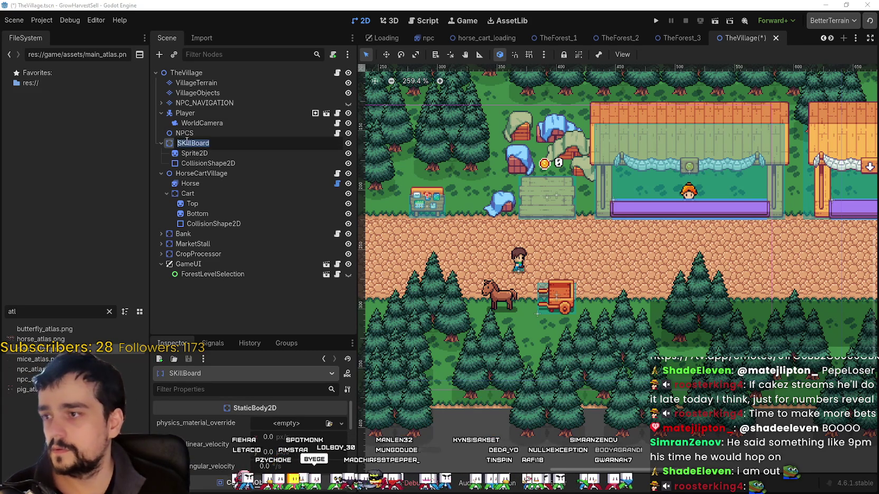
{"action": "type", "text": "SkillBoard"}
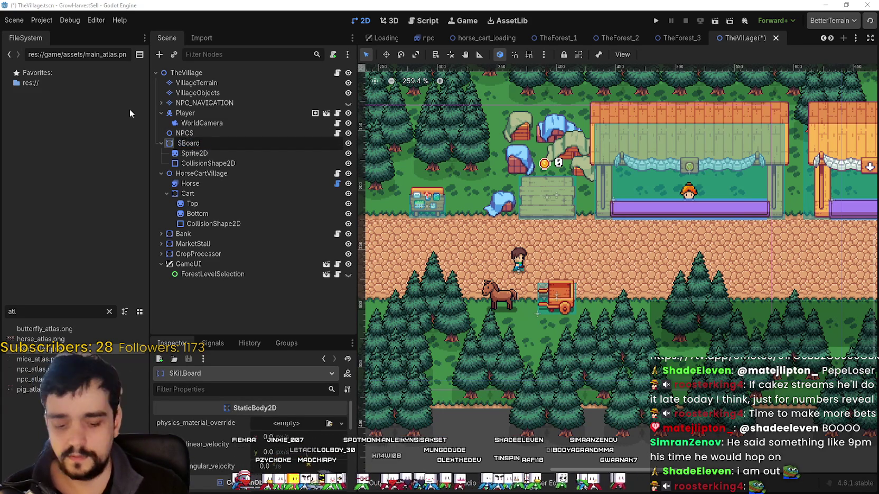
{"action": "key", "text": "Return"}
{"action": "key", "text": "ctrl+s"}
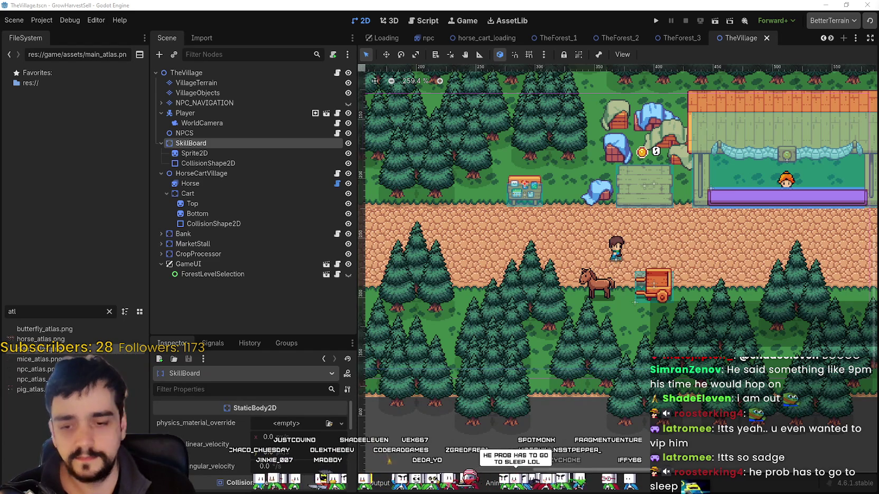
{"action": "scroll", "coordinate": [507, 317], "scroll_direction": "down", "scroll_amount": 4}
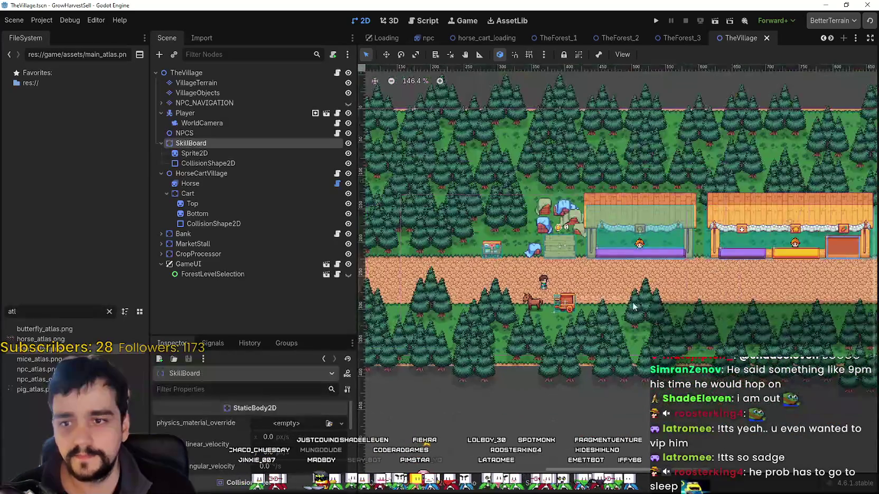
{"action": "scroll", "coordinate": [607, 319], "scroll_direction": "up", "scroll_amount": 5}
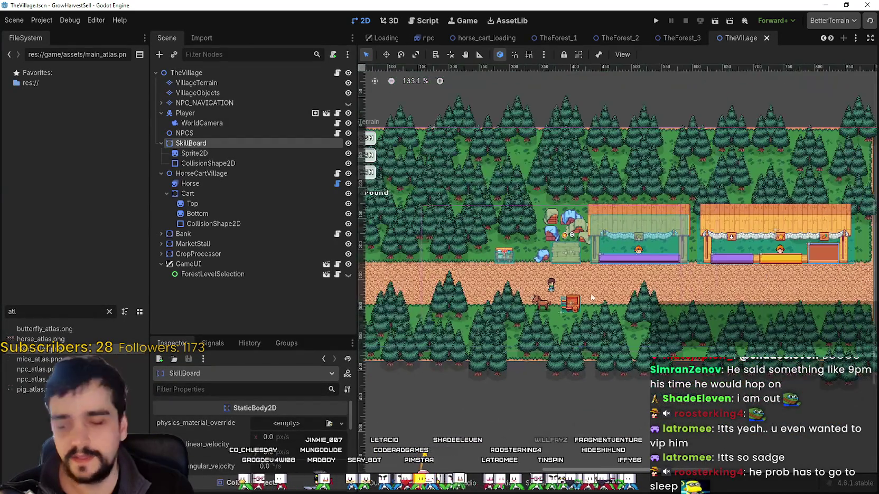
{"action": "scroll", "coordinate": [623, 307], "scroll_direction": "up", "scroll_amount": 2}
{"action": "right_click", "coordinate": [641, 299]}
{"action": "scroll", "coordinate": [640, 299], "scroll_direction": "down", "scroll_amount": 5}
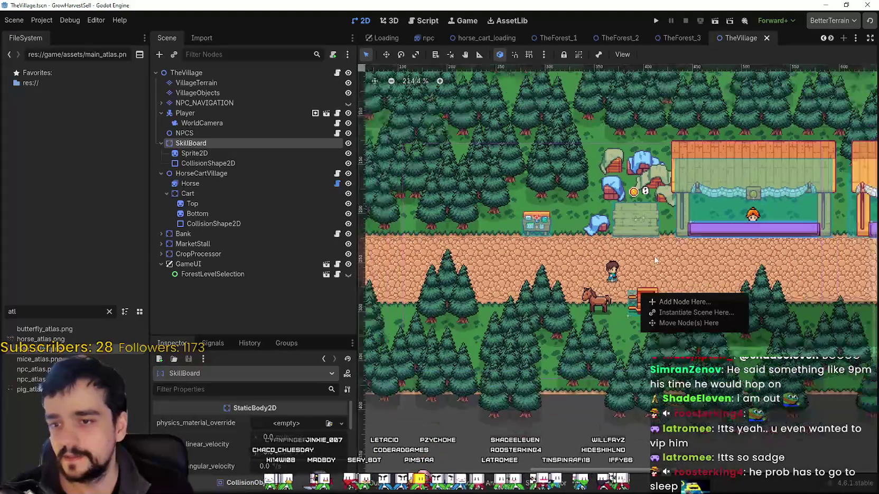
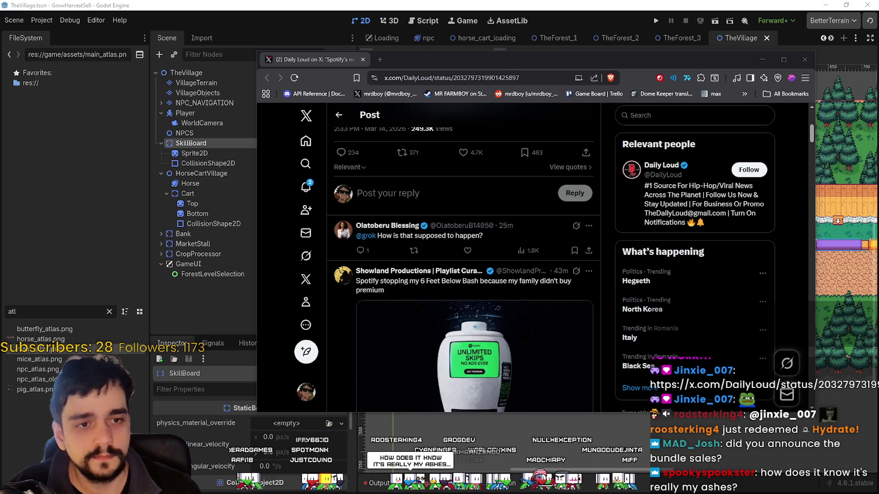
Step: Scroll the Daily Loud urn post back to the top and switch back to the Godot editor
{"action": "scroll", "coordinate": [580, 284], "scroll_direction": "up", "scroll_amount": 5}
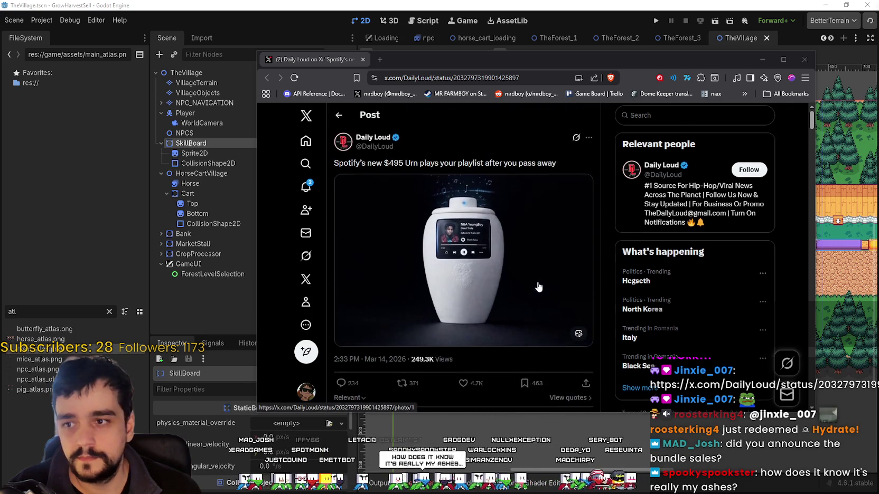
{"action": "scroll", "coordinate": [541, 280], "scroll_direction": "up", "scroll_amount": 1}
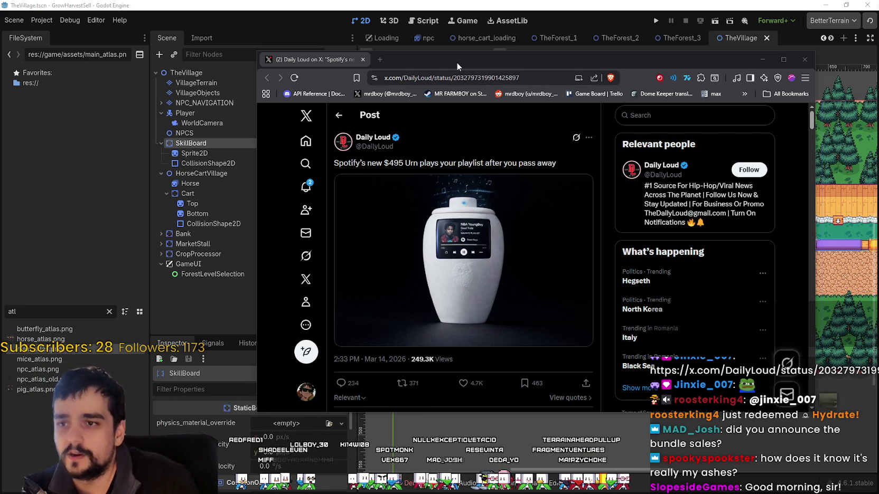
{"action": "key", "text": "alt+Tab"}
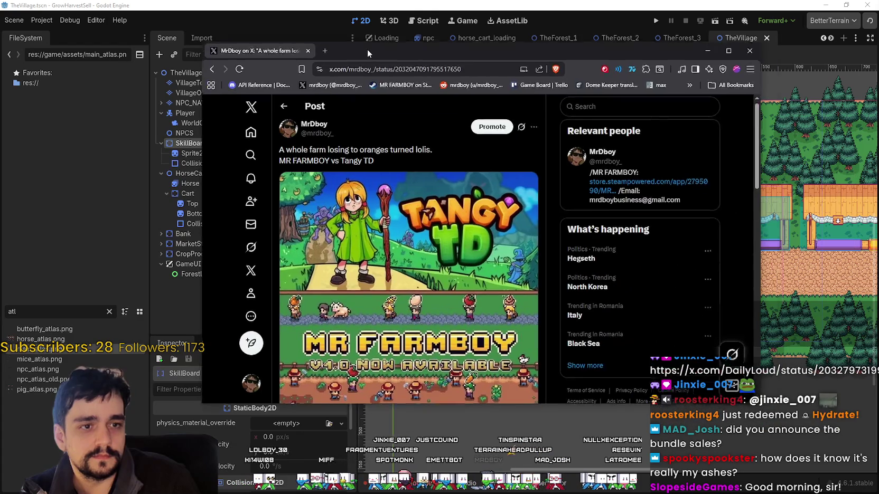
Step: Move and enlarge the browser window, then copy the MR FARMBOY post's link
{"action": "left_click_drag", "start_coordinate": [368, 49], "coordinate": [360, 29]}
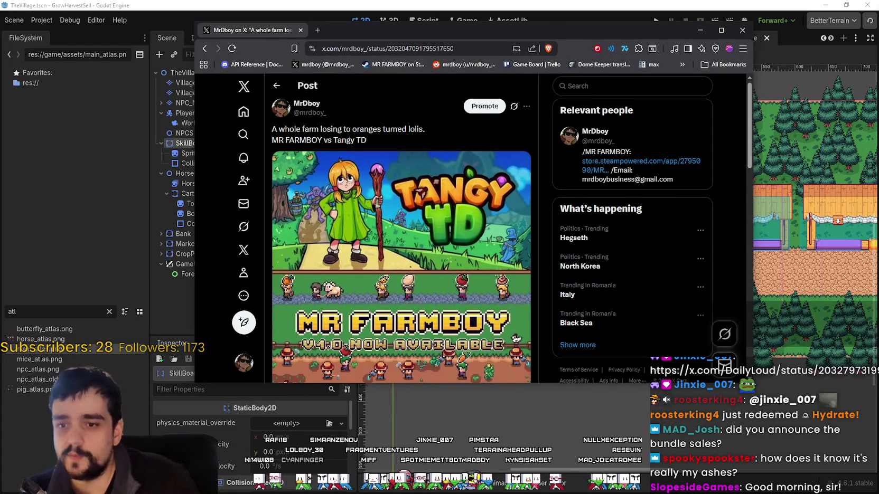
{"action": "left_click_drag", "start_coordinate": [753, 384], "coordinate": [699, 474]}
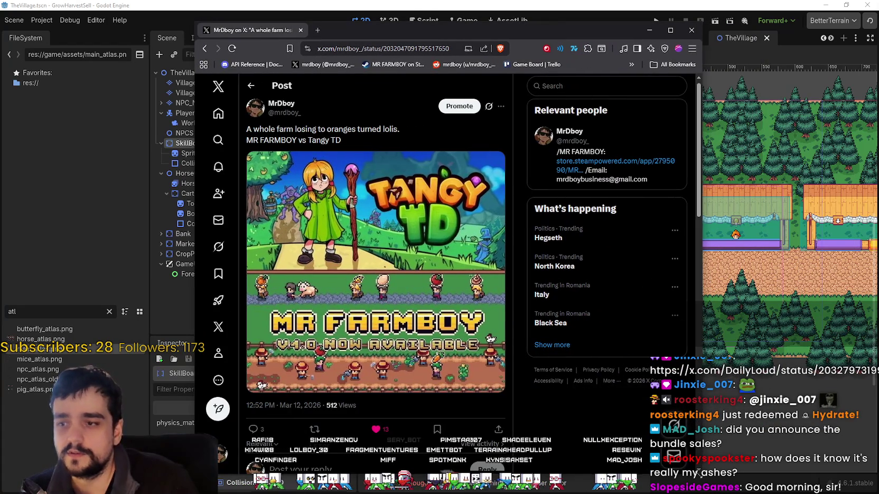
{"action": "left_click", "coordinate": [405, 49]}
{"action": "key", "text": "ctrl+c"}
{"action": "key", "text": "alt+Tab"}
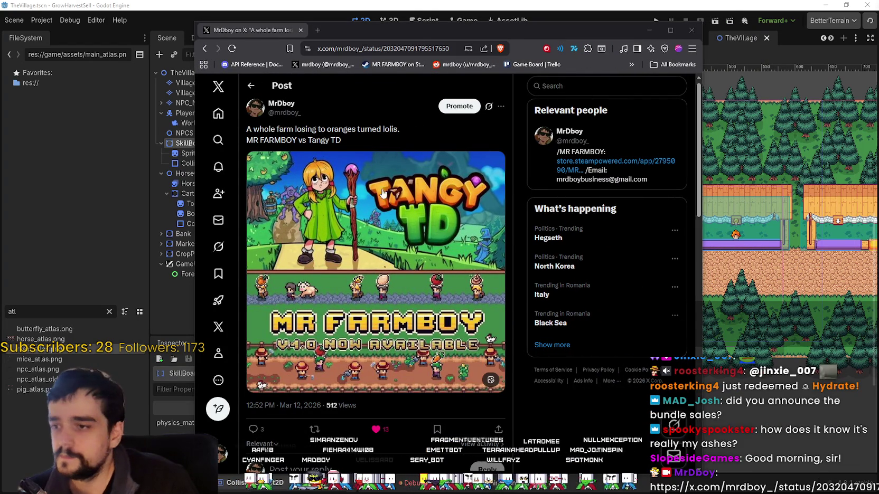
Step: Shift the browser right, stretch it to full screen height, and select the post caption
{"action": "left_click_drag", "start_coordinate": [446, 40], "coordinate": [520, 47]}
{"action": "mouse_move", "coordinate": [318, 128]}
{"action": "left_mouse_down"}
{"action": "mouse_move", "coordinate": [383, 128]}
{"action": "mouse_move", "coordinate": [449, 145]}
{"action": "left_mouse_up"}
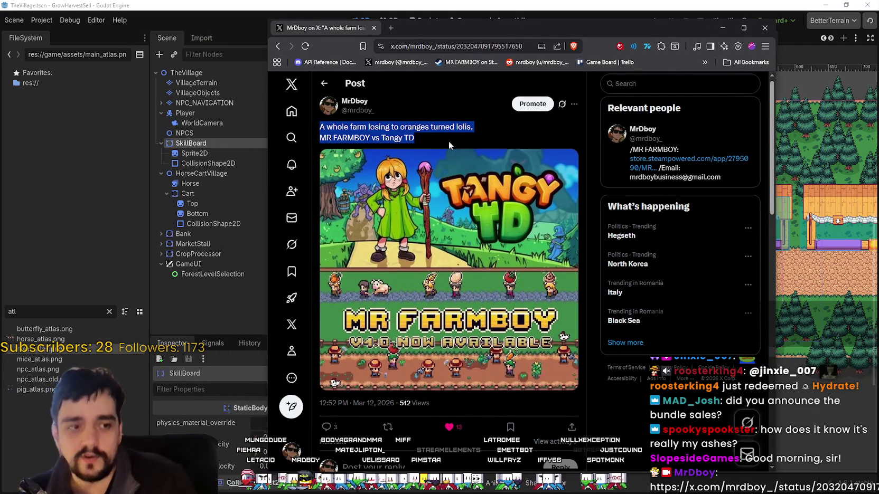
{"action": "left_click", "coordinate": [422, 138]}
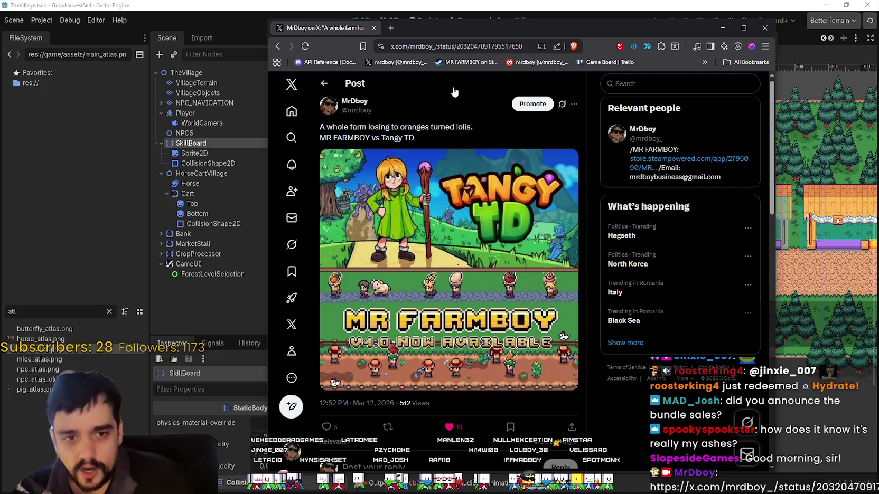
{"action": "double_click", "coordinate": [457, 19]}
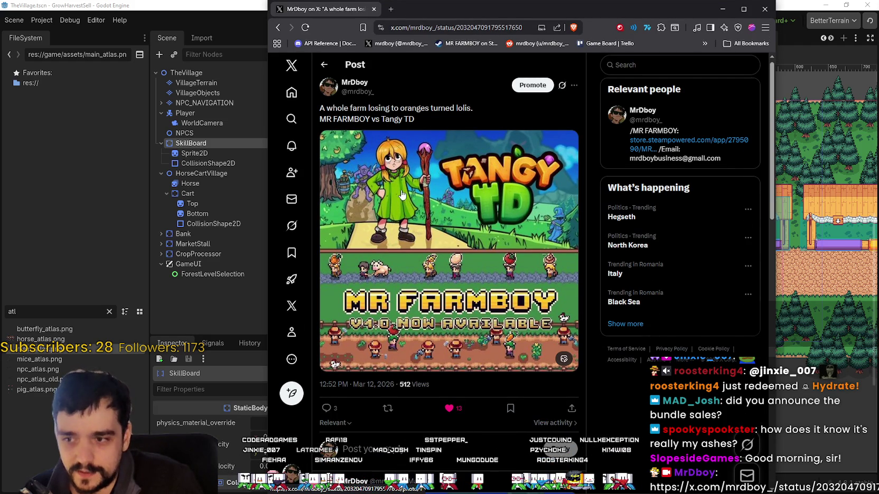
{"action": "mouse_move", "coordinate": [320, 108]}
{"action": "left_mouse_down"}
{"action": "mouse_move", "coordinate": [474, 108]}
{"action": "mouse_move", "coordinate": [458, 115]}
{"action": "left_mouse_up"}
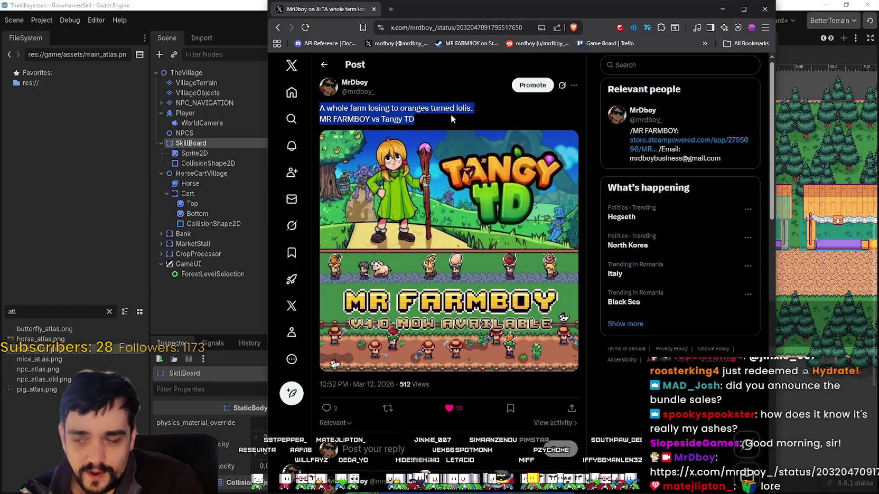
Step: Browse the replies under the MR FARMBOY vs Tangy TD post
{"action": "scroll", "coordinate": [661, 427], "scroll_direction": "down", "scroll_amount": 3}
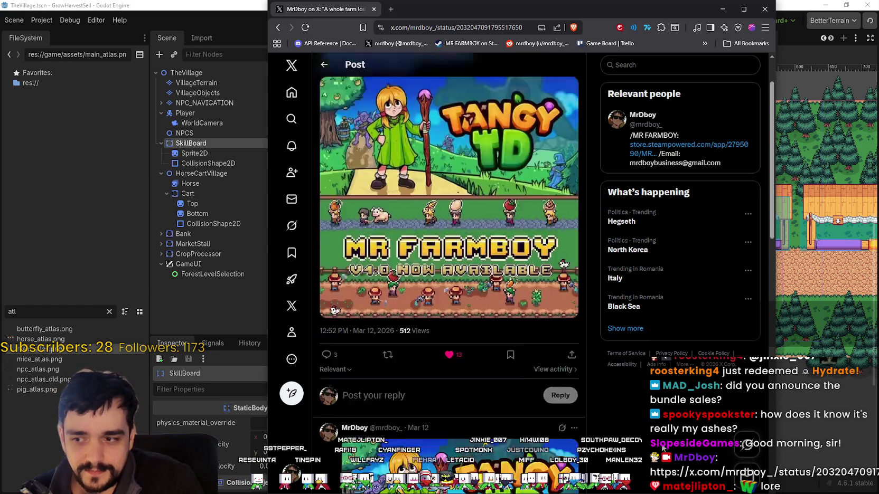
{"action": "scroll", "coordinate": [661, 426], "scroll_direction": "down", "scroll_amount": 3}
{"action": "scroll", "coordinate": [659, 432], "scroll_direction": "down", "scroll_amount": 1}
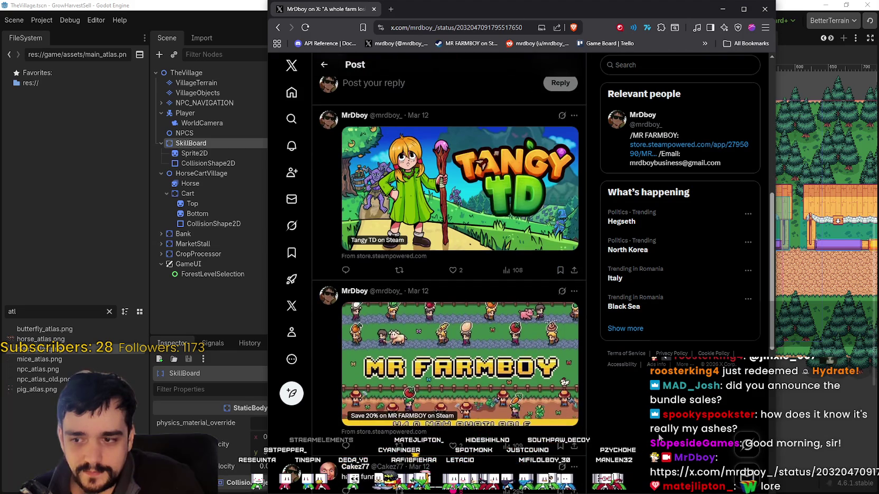
{"action": "scroll", "coordinate": [657, 435], "scroll_direction": "down", "scroll_amount": 4}
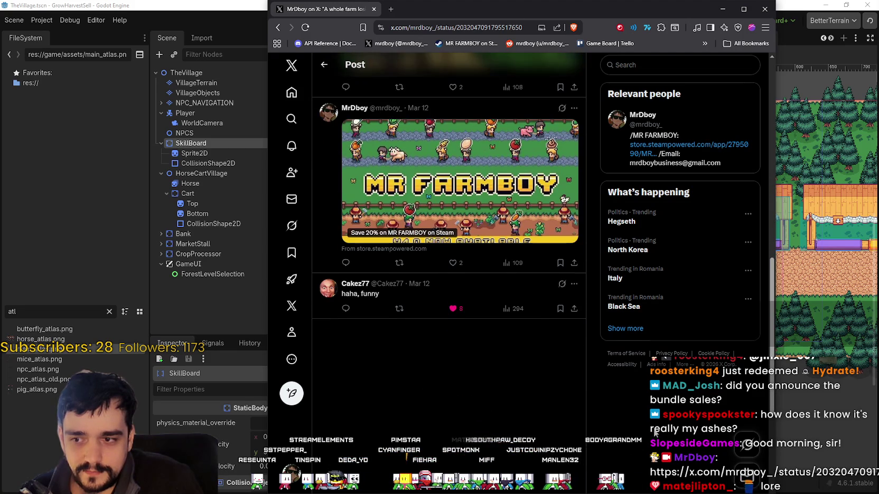
{"action": "scroll", "coordinate": [634, 415], "scroll_direction": "down", "scroll_amount": 1}
{"action": "scroll", "coordinate": [583, 386], "scroll_direction": "up", "scroll_amount": 2}
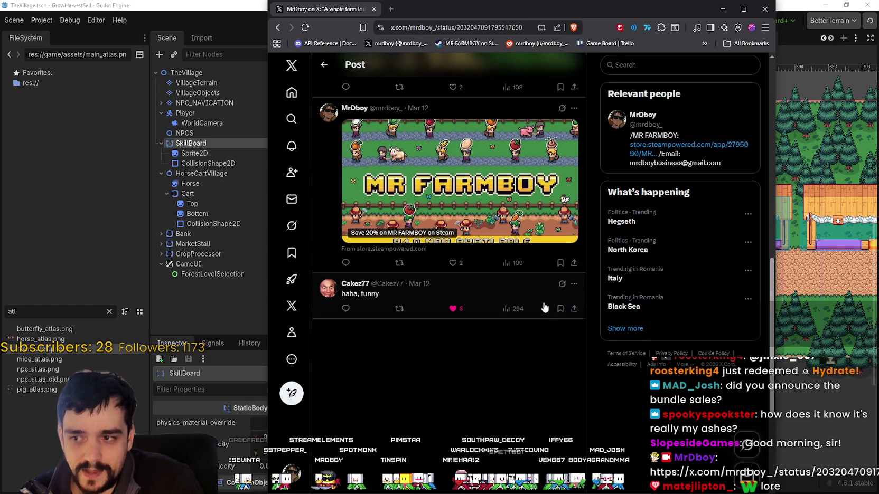
{"action": "scroll", "coordinate": [461, 390], "scroll_direction": "up", "scroll_amount": 2}
{"action": "scroll", "coordinate": [485, 394], "scroll_direction": "down", "scroll_amount": 4}
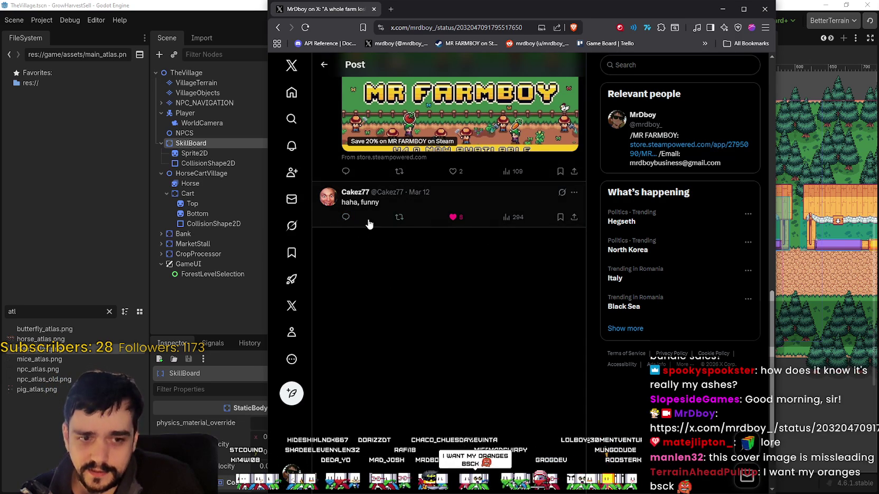
{"action": "scroll", "coordinate": [391, 213], "scroll_direction": "up", "scroll_amount": 10}
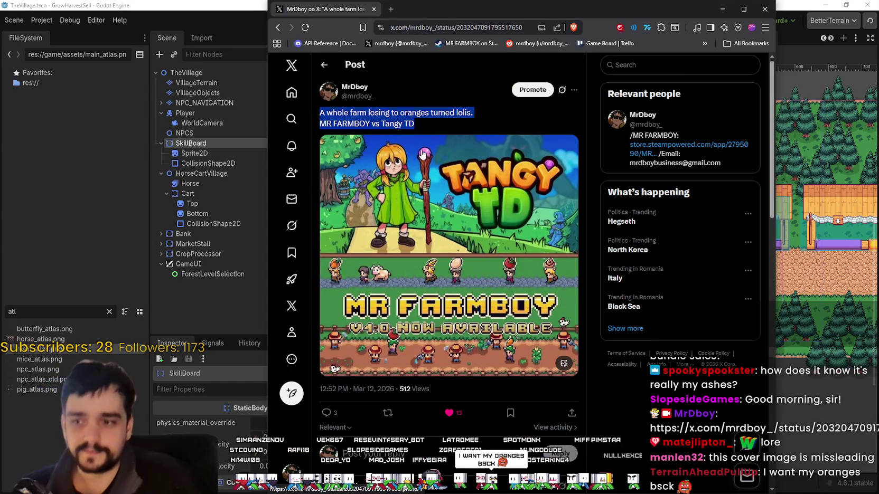
Step: Clear the caption selection and check the post's date and 512-view line
{"action": "left_click", "coordinate": [436, 100]}
{"action": "scroll", "coordinate": [414, 311], "scroll_direction": "down", "scroll_amount": 2}
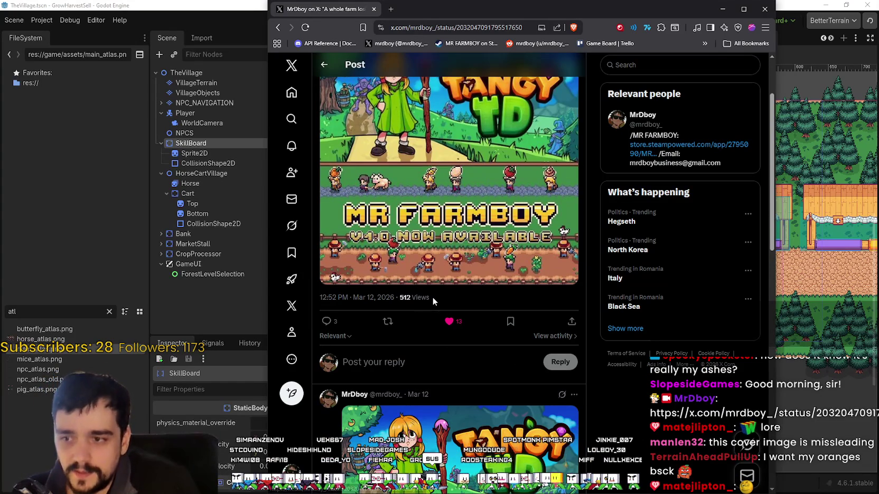
{"action": "triple_click", "coordinate": [344, 297]}
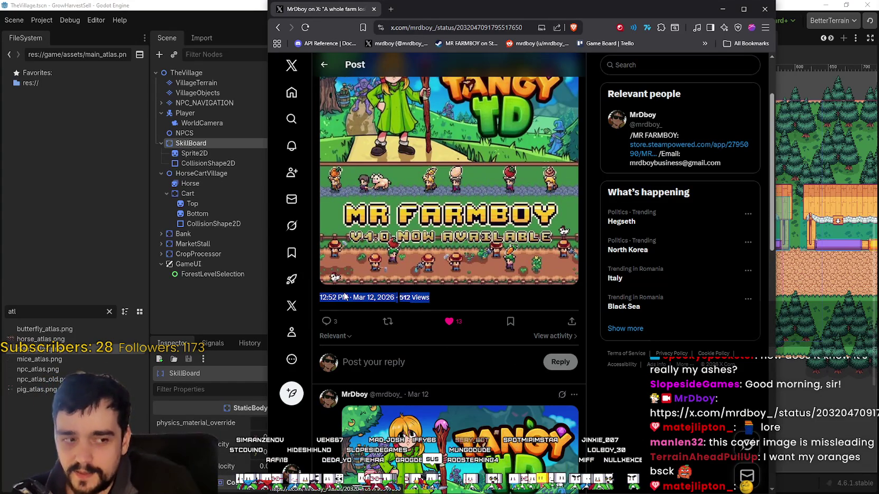
{"action": "left_click", "coordinate": [453, 301]}
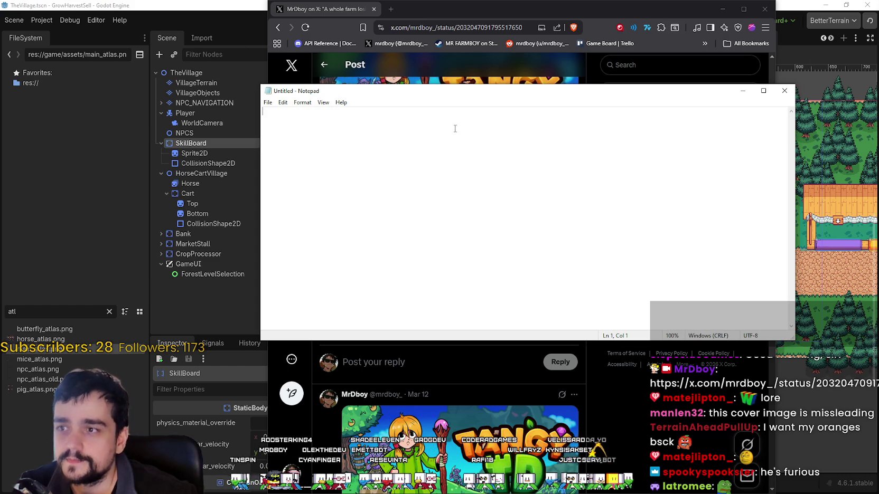
Step: Write the Tangy TD oranges petition title as the note's first line
{"action": "type", "text": "H"}
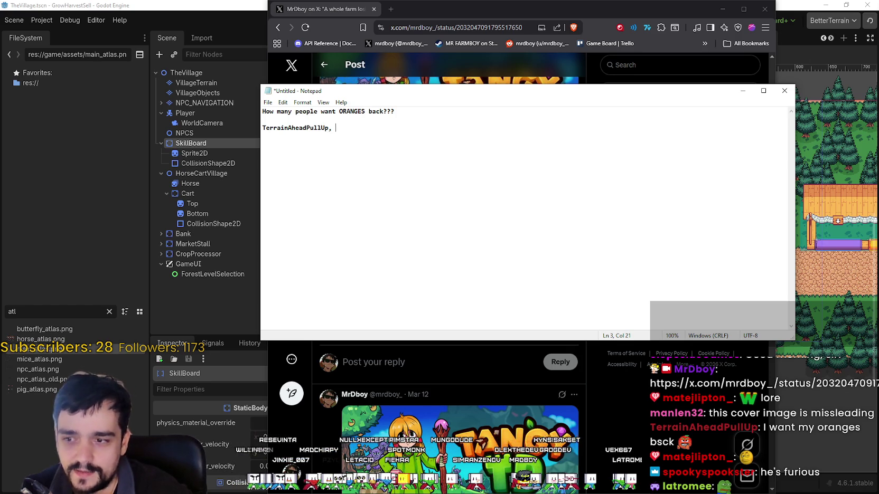
{"action": "key", "text": "BackSpace"}
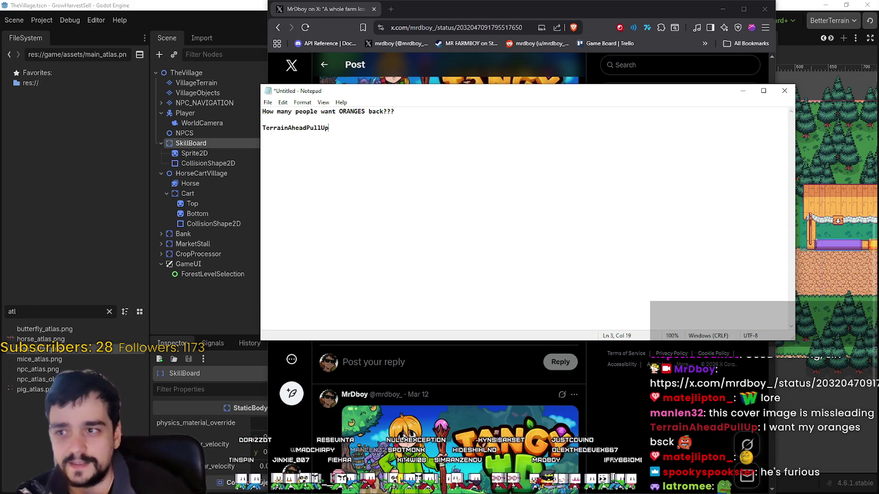
{"action": "key", "text": "Return"}
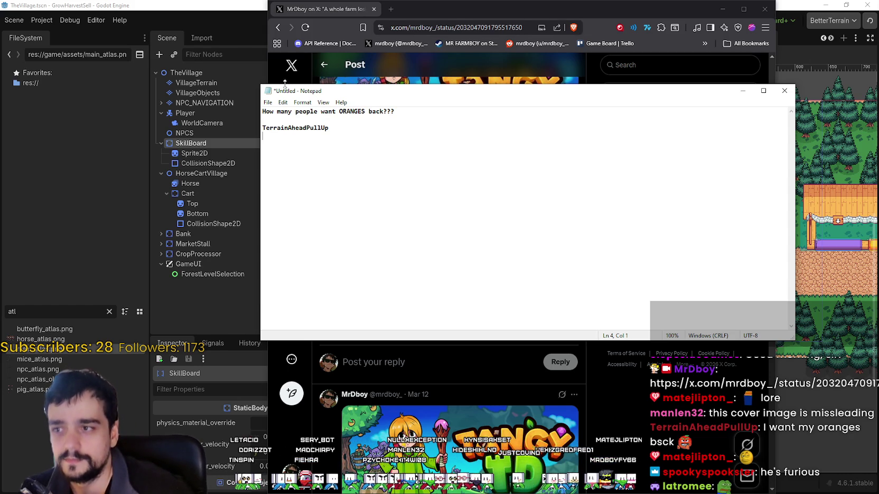
{"action": "left_click_drag", "start_coordinate": [399, 109], "coordinate": [262, 112]}
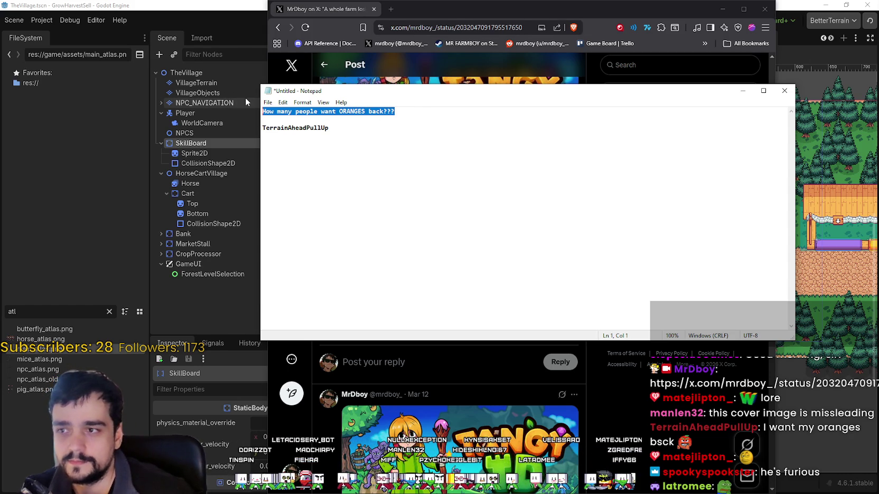
{"action": "type", "text": "mate"}
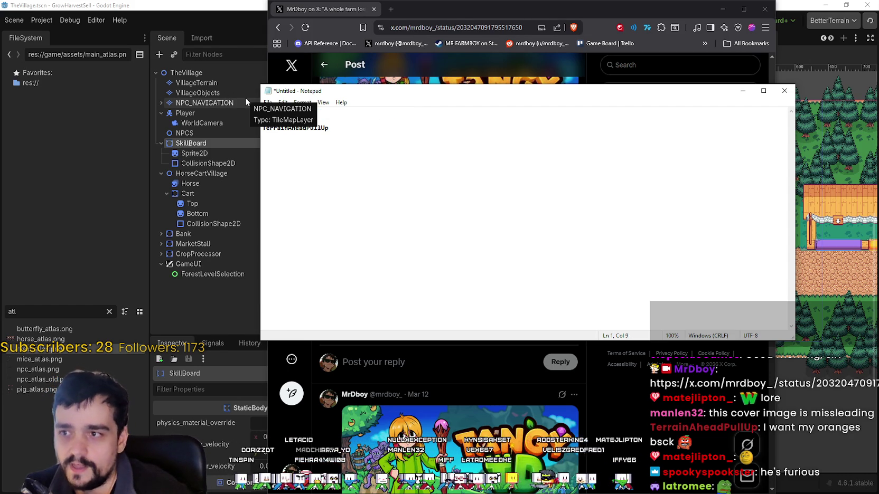
{"action": "type", "text": " WANTS ORANGES"}
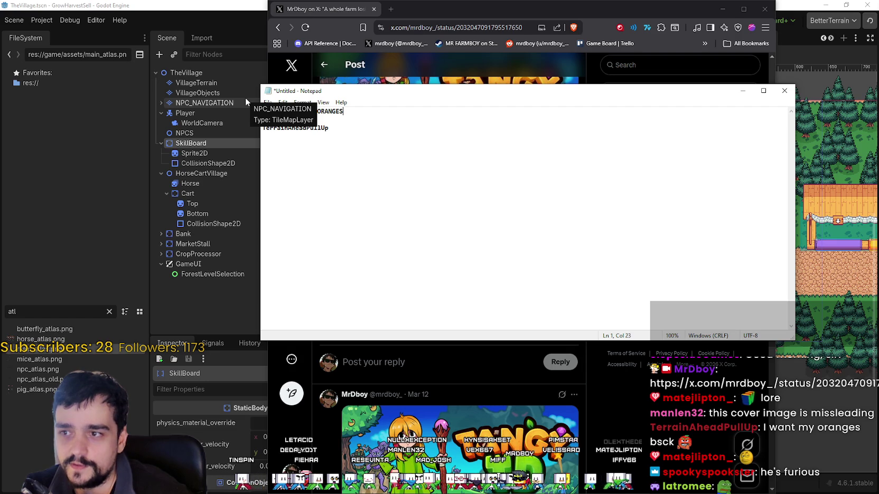
{"action": "type", "text": " PET"}
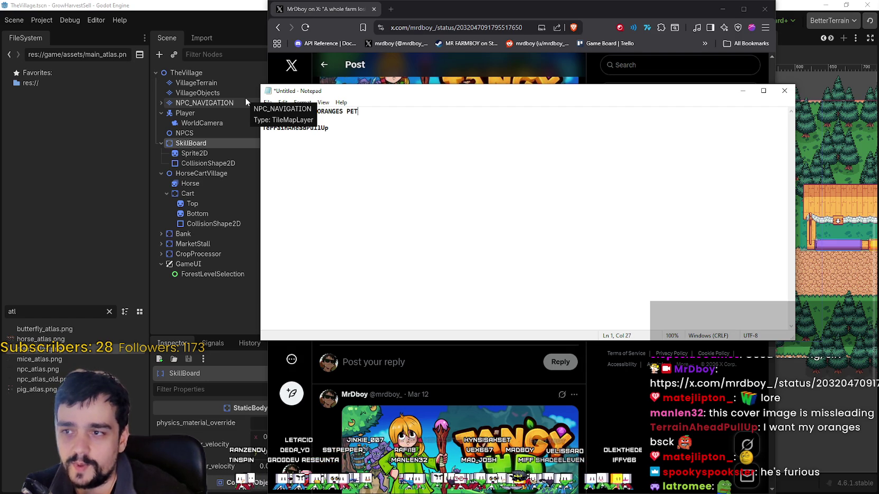
{"action": "type", "text": "ITION FOR TAN"}
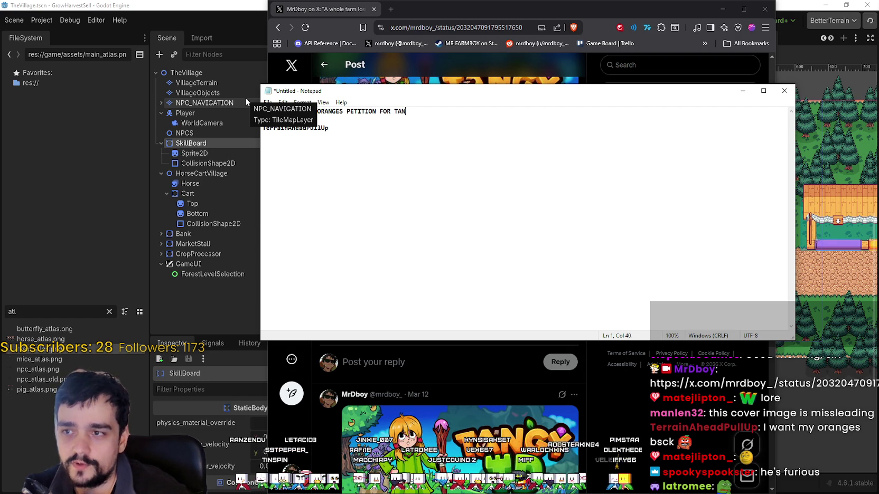
{"action": "type", "text": "GY TD"}
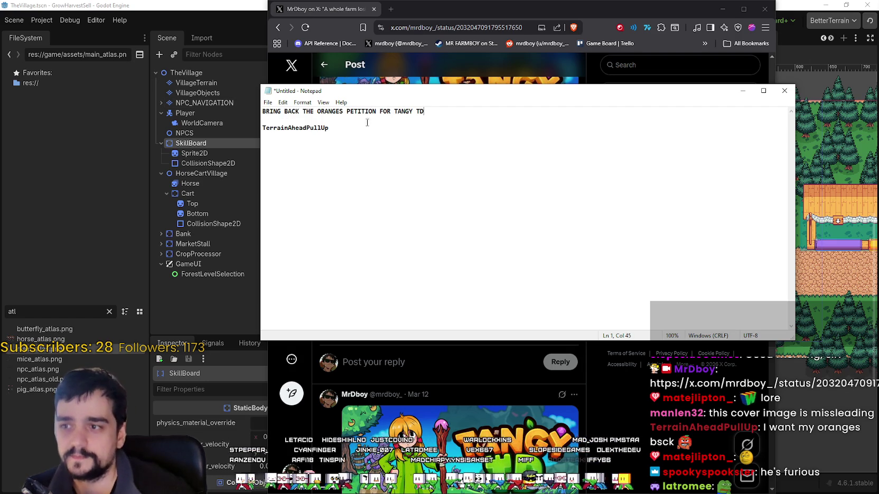
{"action": "scroll", "coordinate": [367, 122], "scroll_direction": "up", "scroll_amount": 8, "text": "ctrl"}
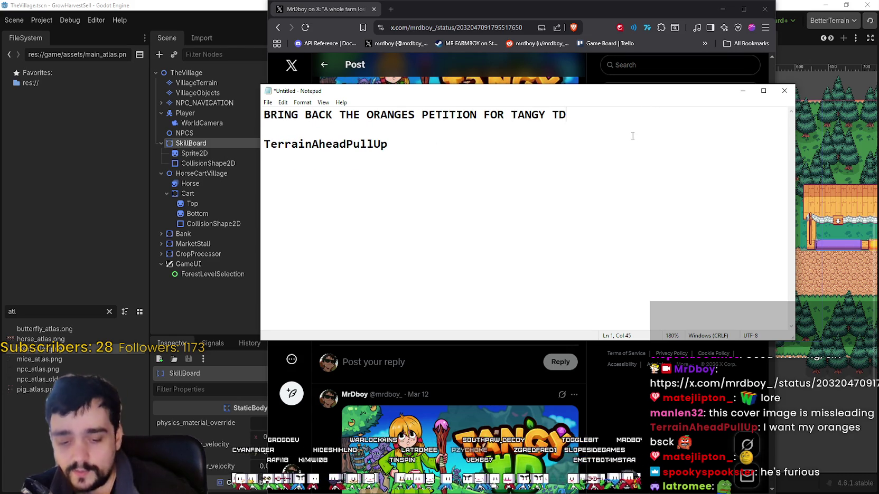
Step: Add a second line reading 'WE NEED 500 SIGNATURES'
{"action": "key", "text": "Return"}
{"action": "key", "text": "BackSpace"}
{"action": "key", "text": "Return"}
{"action": "type", "text": "W"}
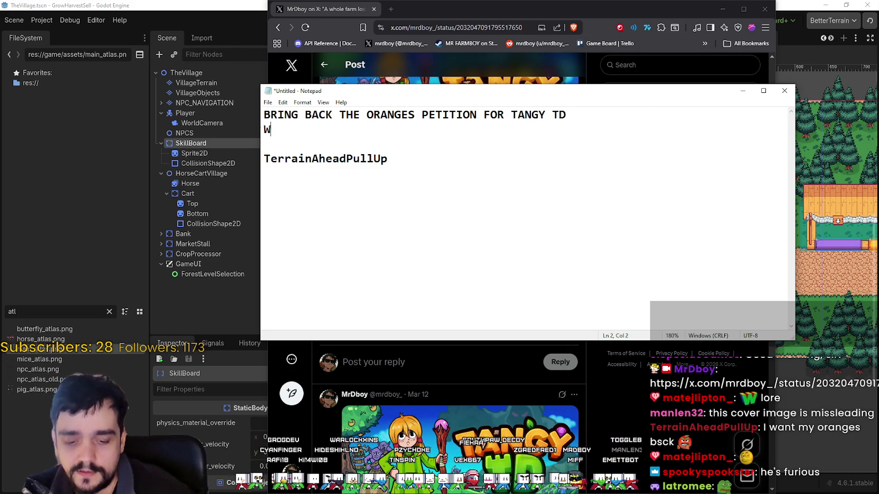
{"action": "type", "text": "E NEED 500 "}
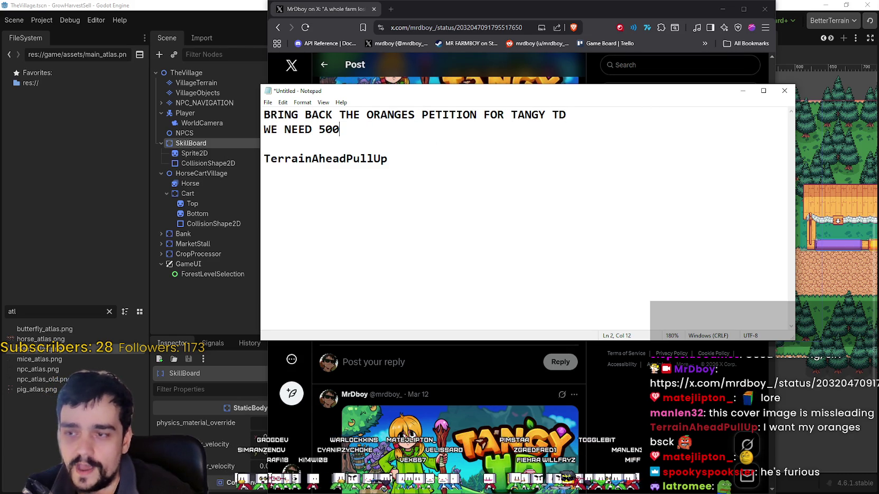
{"action": "type", "text": "SIGNAU"}
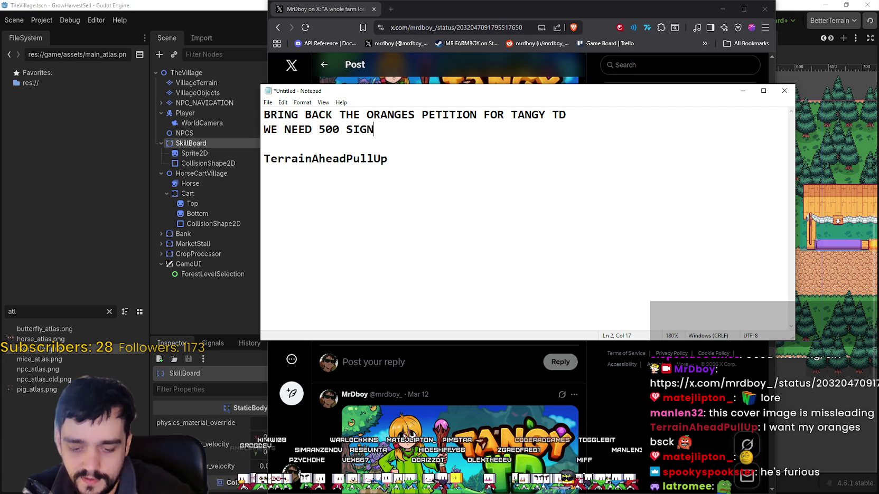
{"action": "key", "text": "BackSpace"}
{"action": "type", "text": "TURES"}
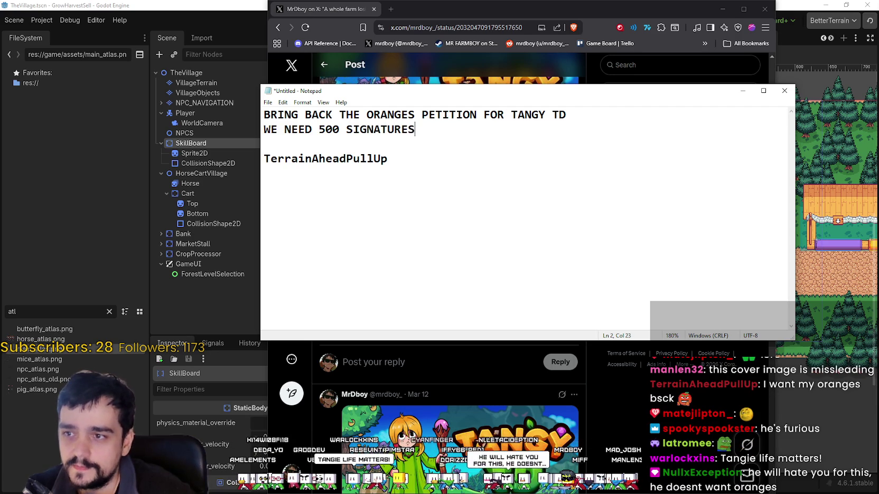
Step: Bring up the Save As dialog for the petition note
{"action": "left_click", "coordinate": [554, 158]}
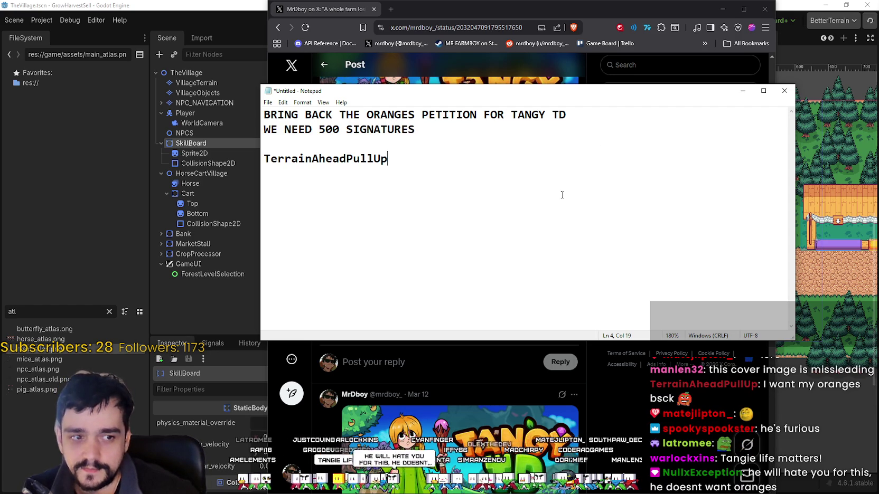
{"action": "left_click", "coordinate": [267, 102]}
{"action": "left_click", "coordinate": [285, 147]}
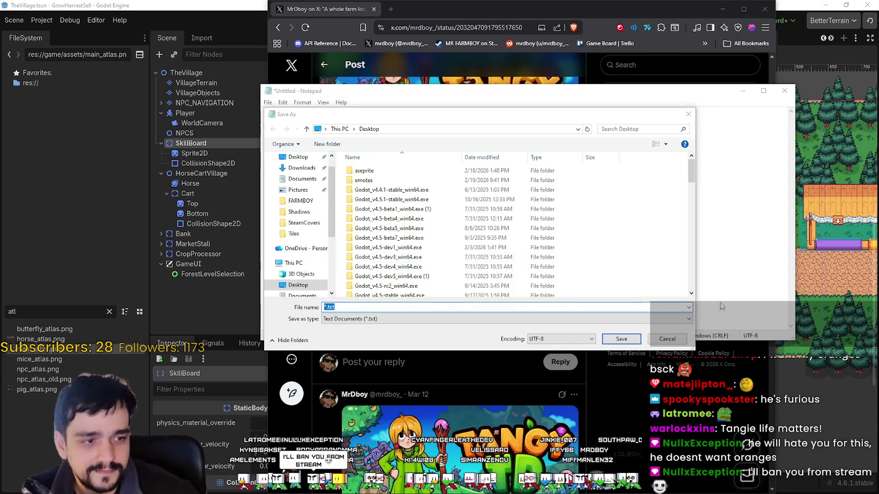
Step: Cancel Save As and add an empty line at the end of the note
{"action": "key", "text": "Escape"}
{"action": "key", "text": "Return"}
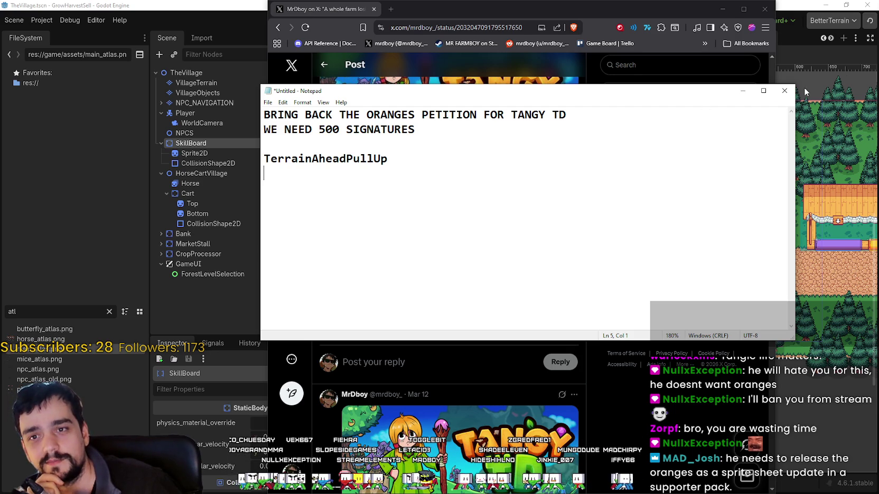
Step: Move the Notepad window aside and close it, discarding the petition note
{"action": "left_click_drag", "start_coordinate": [523, 85], "coordinate": [487, 73]}
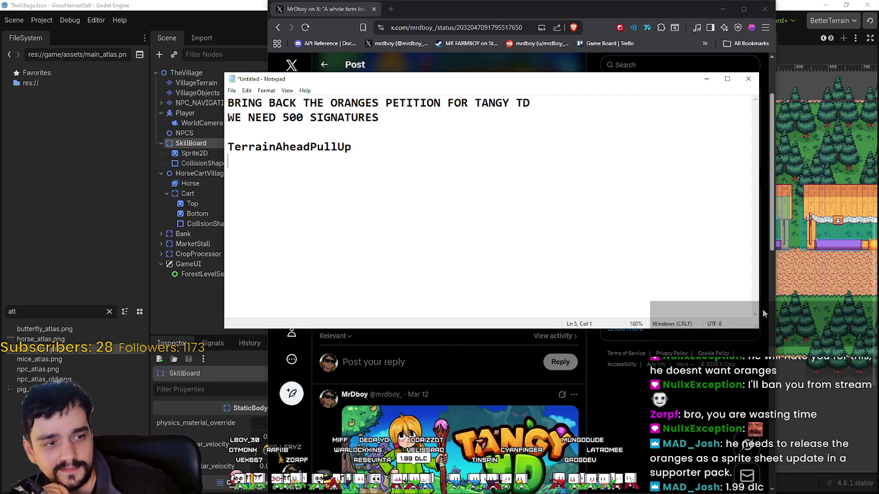
{"action": "left_click", "coordinate": [748, 79]}
{"action": "left_click", "coordinate": [460, 252]}
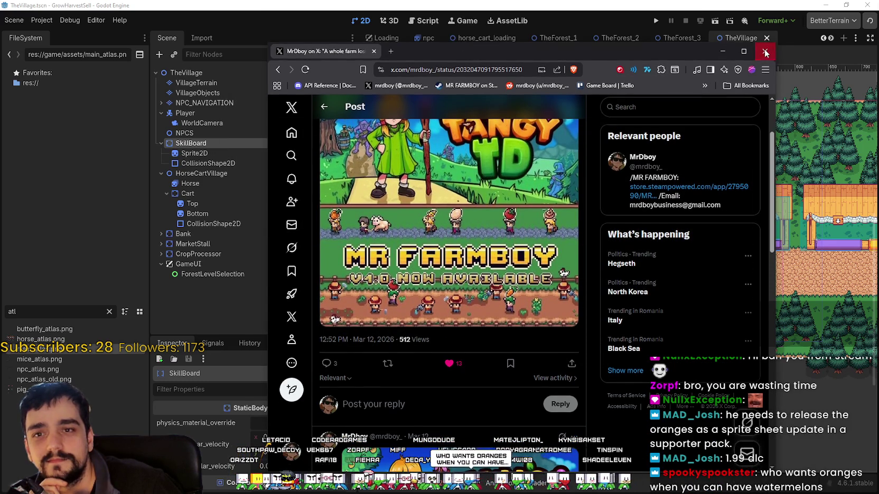
Step: Close the browser and frame the SkillBoard's CollisionShape2D in the village scene
{"action": "left_click", "coordinate": [765, 52]}
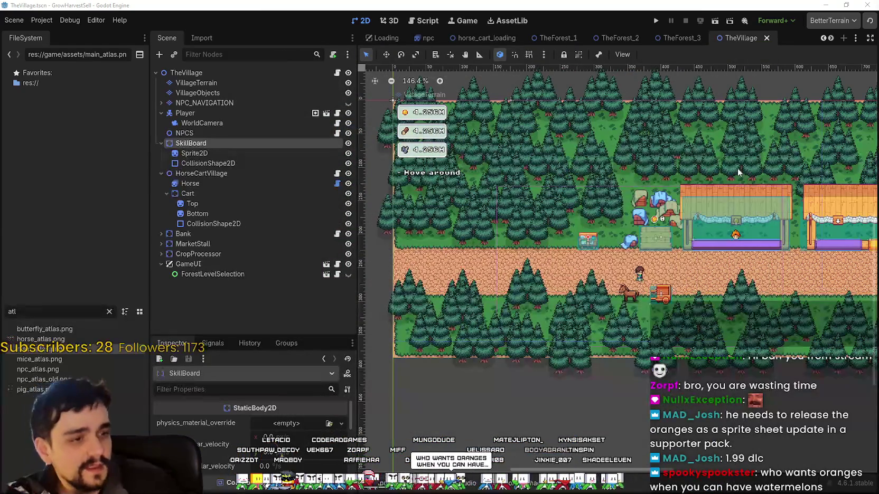
{"action": "double_click", "coordinate": [208, 163]}
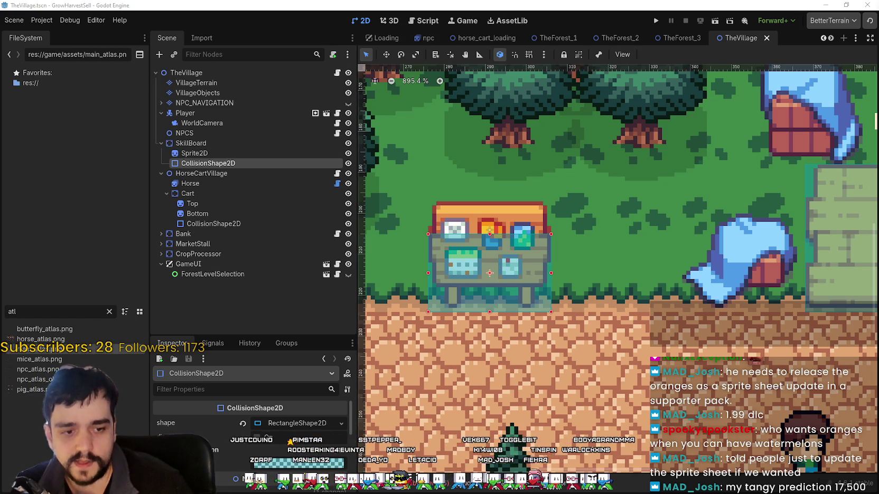
Step: Bring up TangyTDFridayPredictions.txt and reformat 17423 as 17,423
{"action": "key", "text": "alt+Tab"}
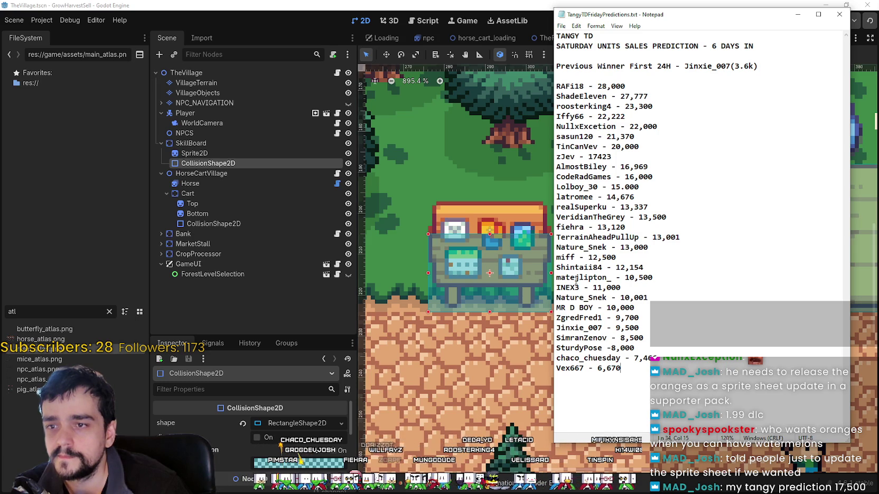
{"action": "left_click", "coordinate": [633, 155]}
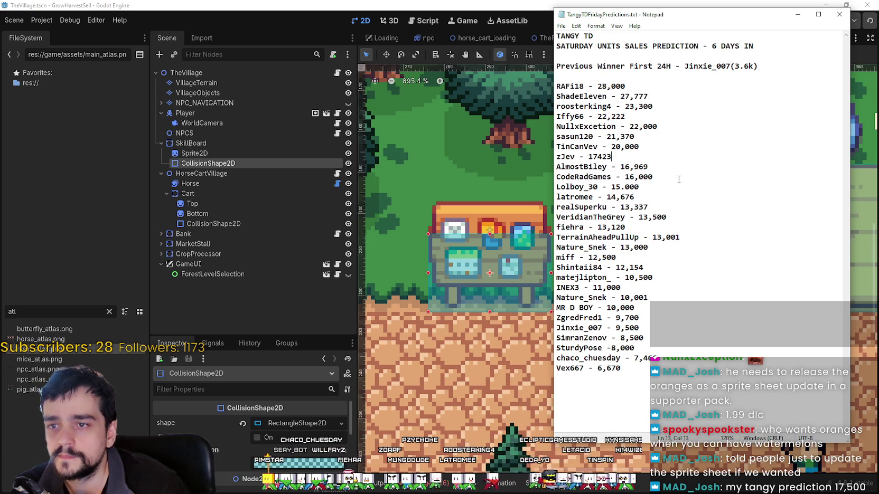
{"action": "key", "text": "Return"}
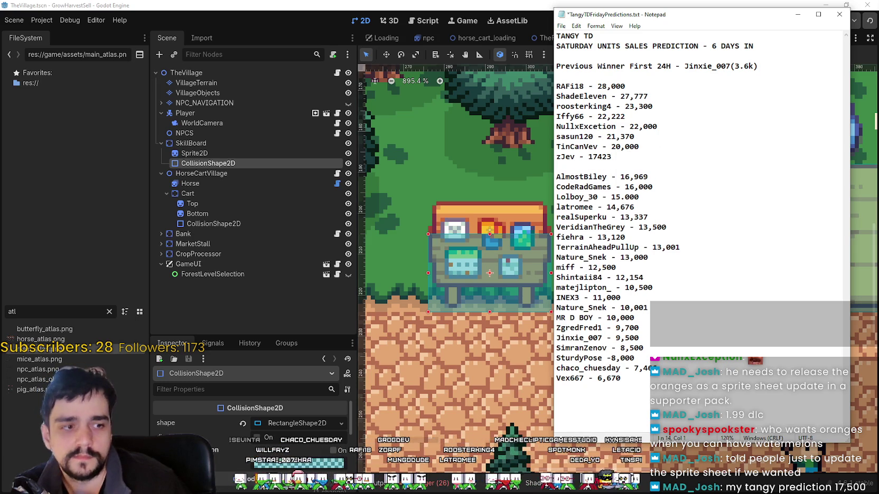
{"action": "key", "text": "BackSpace"}
{"action": "left_click", "coordinate": [598, 156]}
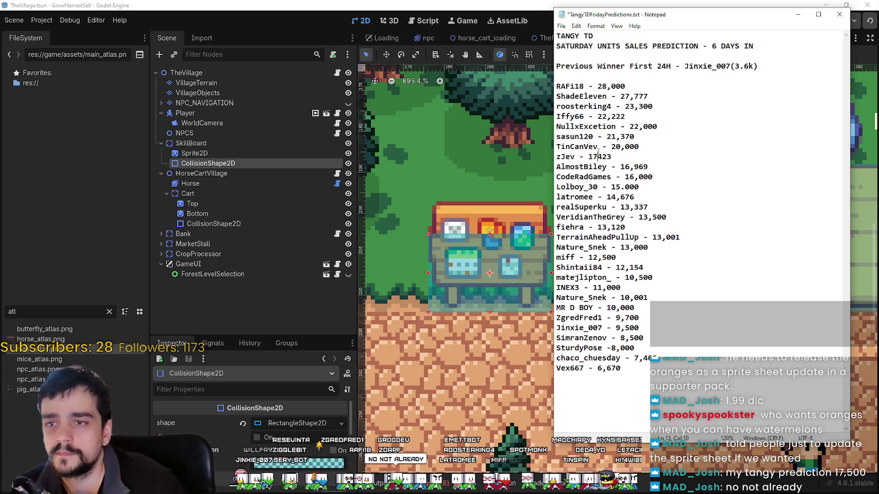
{"action": "type", "text": ","}
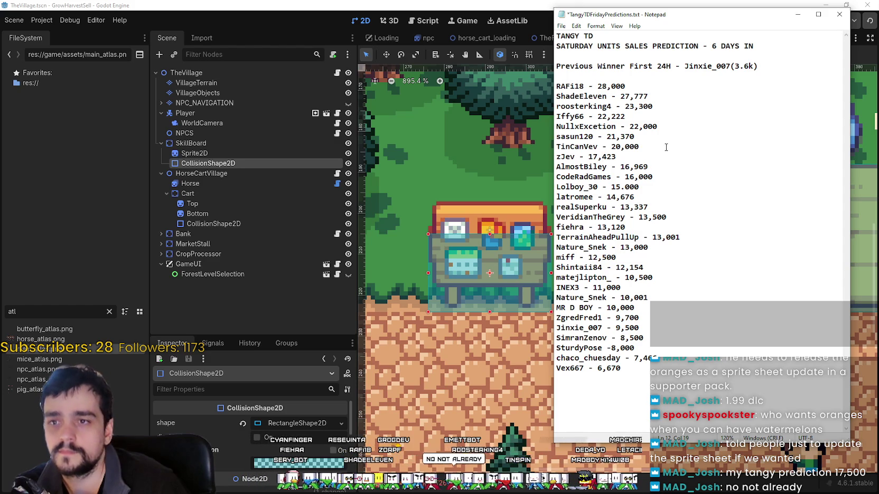
Step: Add a viewer's 17,500 prediction after the 20,000 entry and save the file
{"action": "left_click", "coordinate": [665, 147]}
{"action": "key", "text": "Return"}
{"action": "type", "text": "MA"}
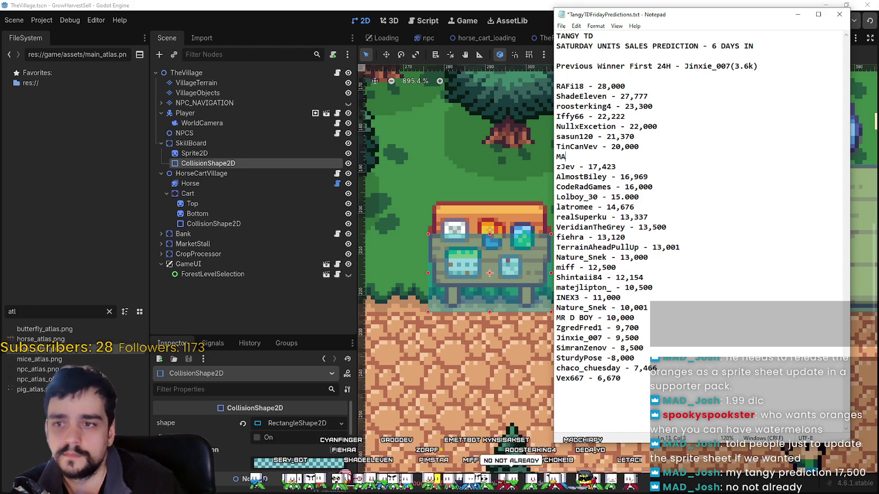
{"action": "type", "text": "D_Josh - 1"}
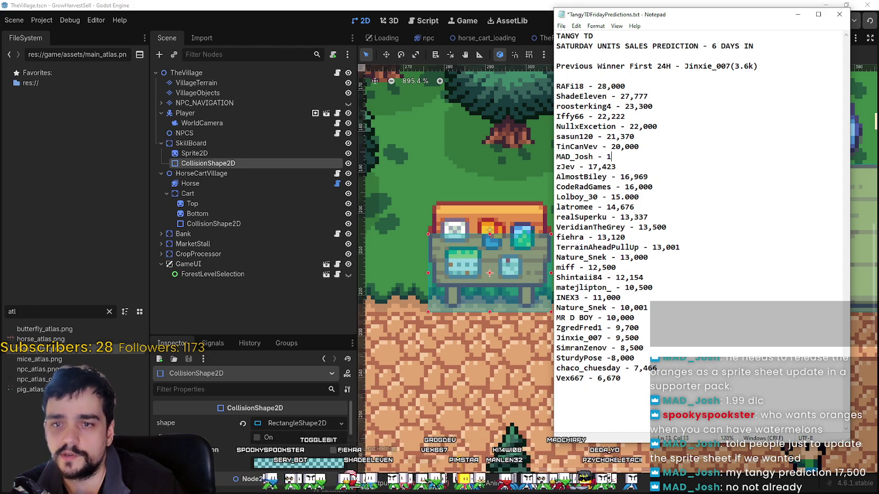
{"action": "type", "text": "7,50"}
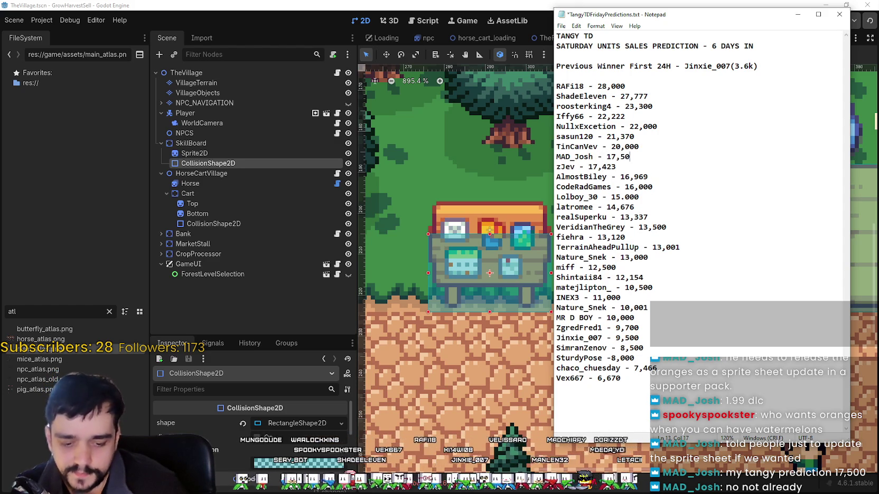
{"action": "type", "text": "0"}
{"action": "key", "text": "ctrl+s"}
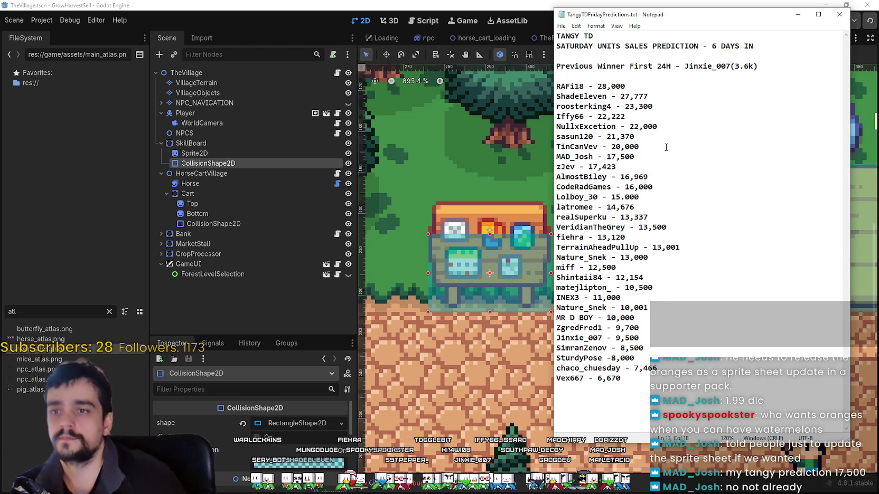
Step: Review the 20,000 and 17,500 entries, then minimize Notepad back to Godot
{"action": "left_click", "coordinate": [666, 147]}
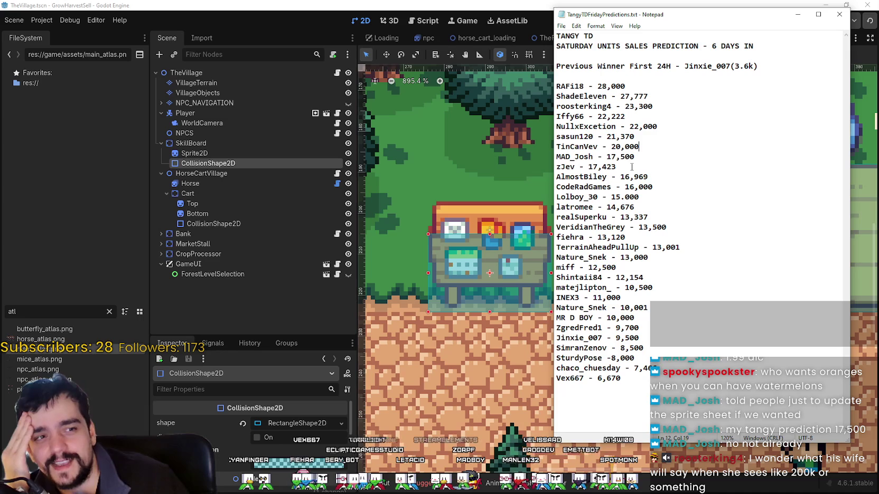
{"action": "left_click", "coordinate": [699, 155]}
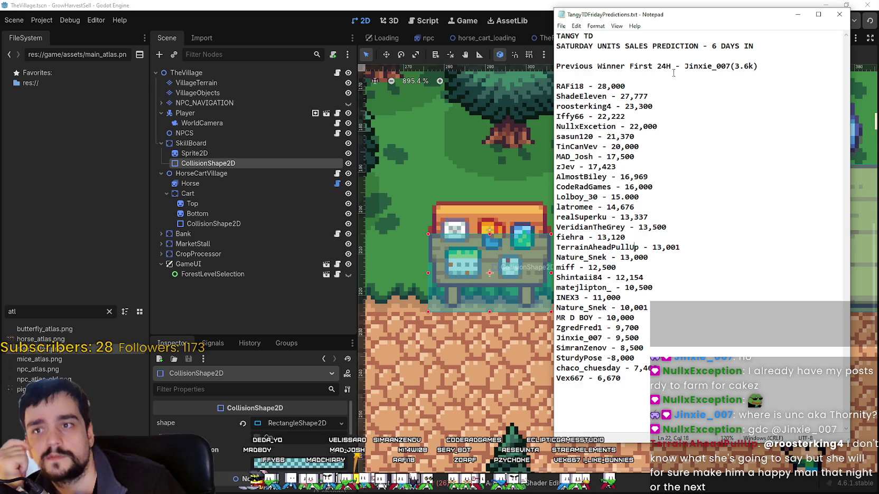
{"action": "left_click", "coordinate": [798, 15]}
{"action": "scroll", "coordinate": [628, 314], "scroll_direction": "down", "scroll_amount": 3}
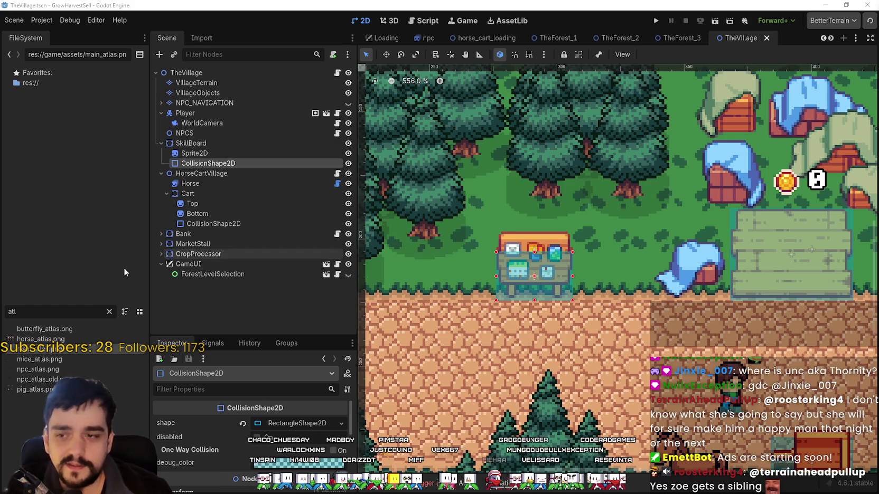
Step: Zoom and pan the village canvas around the cart
{"action": "scroll", "coordinate": [553, 366], "scroll_direction": "down", "scroll_amount": 1}
{"action": "scroll", "coordinate": [549, 328], "scroll_direction": "down", "scroll_amount": 3}
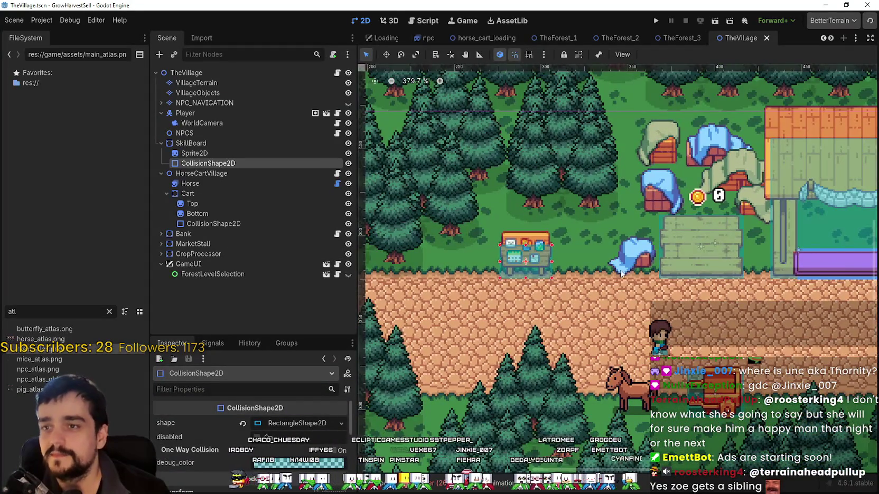
{"action": "left_click_drag", "start_coordinate": [570, 252], "coordinate": [607, 263]}
{"action": "scroll", "coordinate": [607, 262], "scroll_direction": "down", "scroll_amount": 2}
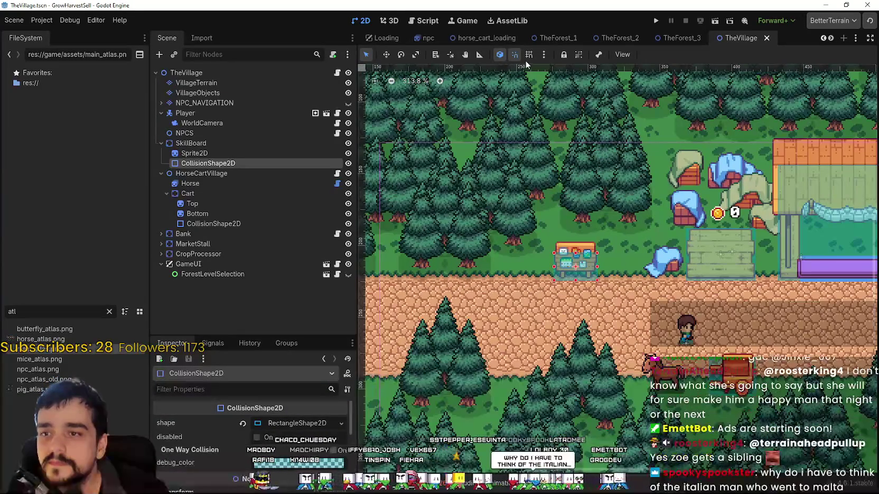
{"action": "scroll", "coordinate": [573, 240], "scroll_direction": "up", "scroll_amount": 3}
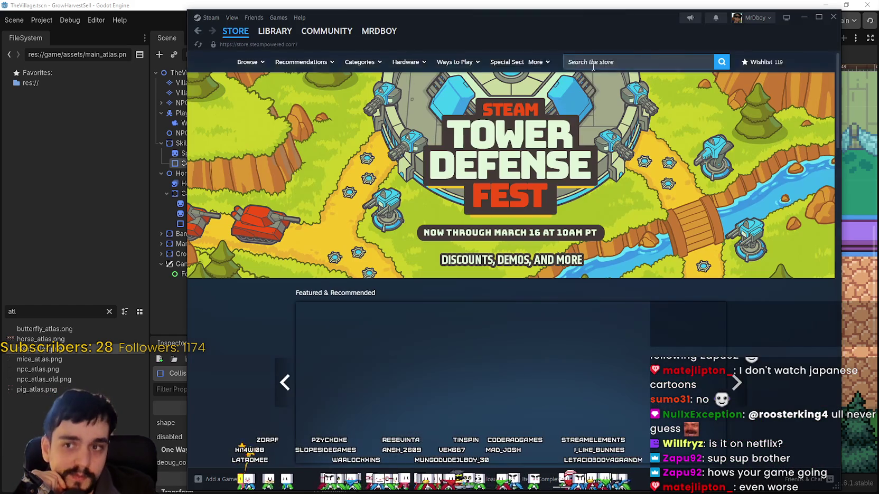
Step: Search the Steam store for 'MR FARMBOY' and go from its store page to the Community Hub
{"action": "left_click", "coordinate": [593, 63]}
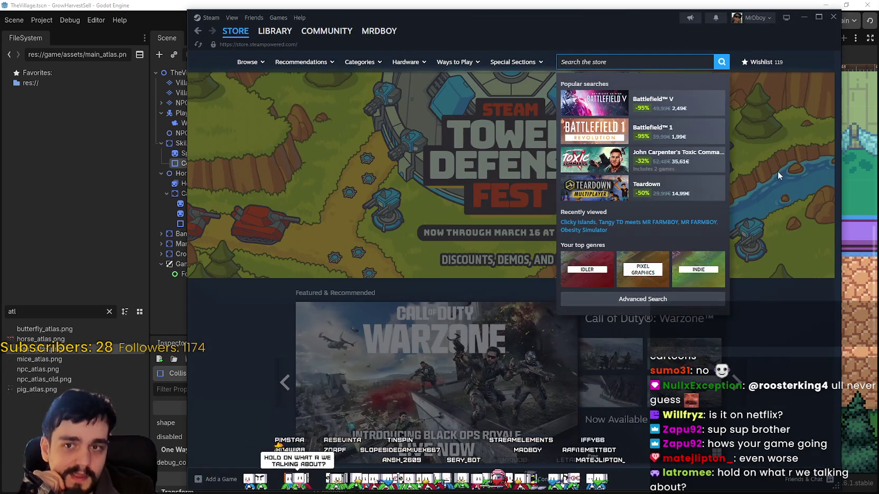
{"action": "left_click", "coordinate": [778, 171]}
{"action": "left_click", "coordinate": [608, 62]}
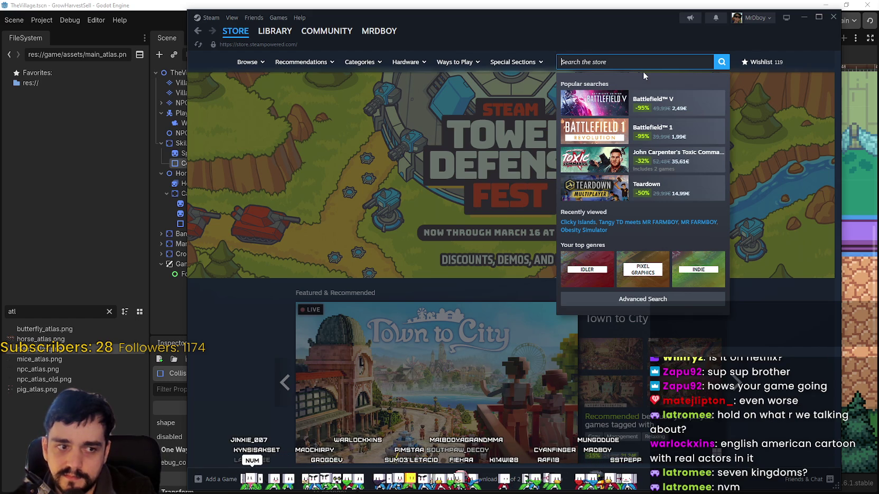
{"action": "type", "text": "MR FARMBOY"}
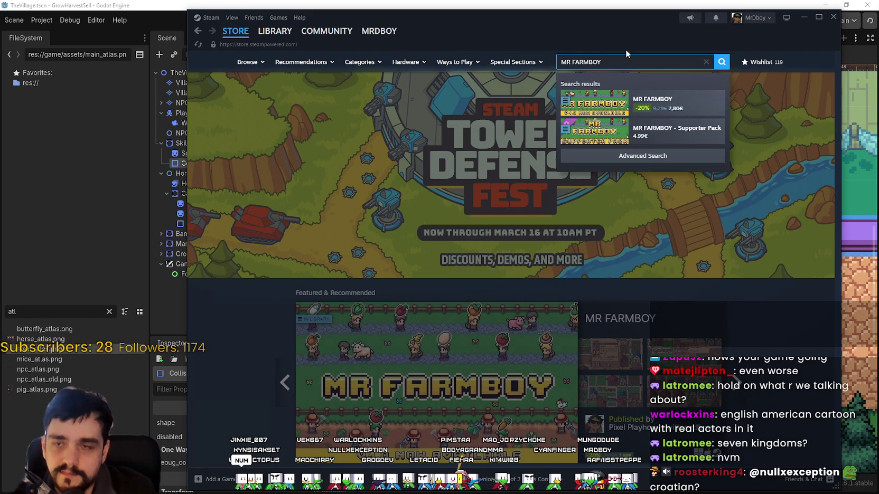
{"action": "left_click", "coordinate": [671, 102]}
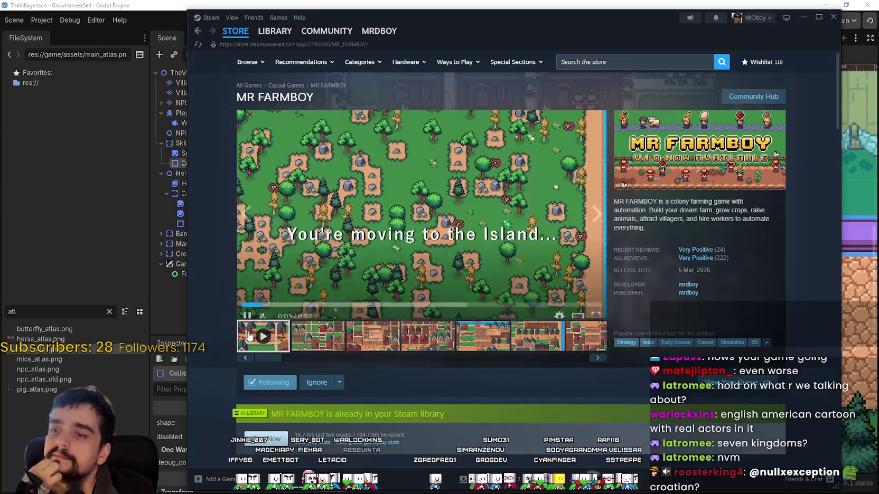
{"action": "mouse_move", "coordinate": [702, 253]}
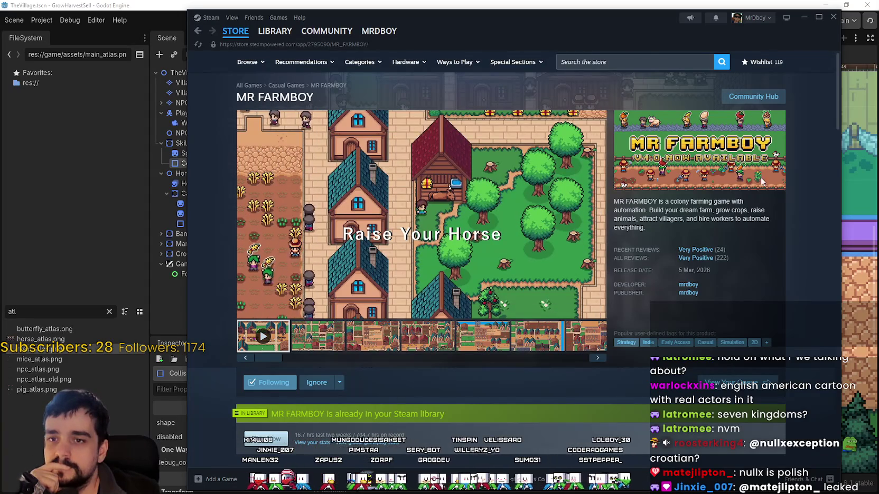
{"action": "left_click", "coordinate": [769, 99]}
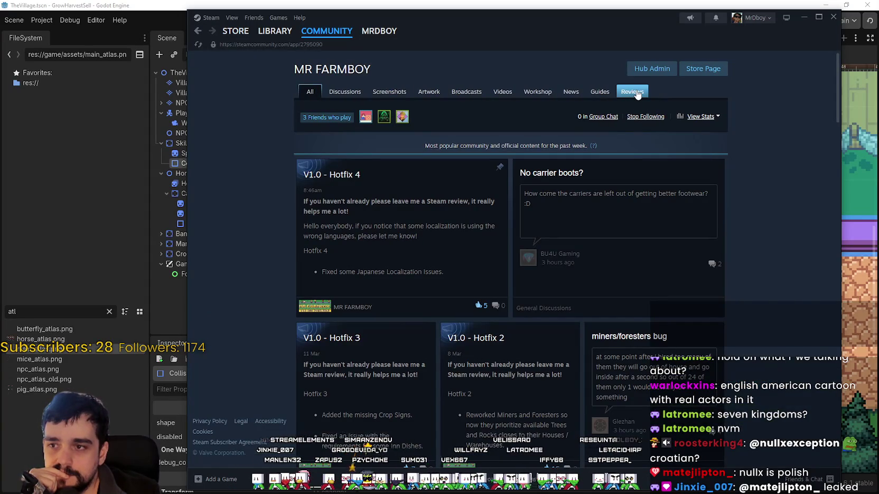
Step: List MR FARMBOY's reviews sorted by Most Recent in All Languages
{"action": "left_click", "coordinate": [637, 92]}
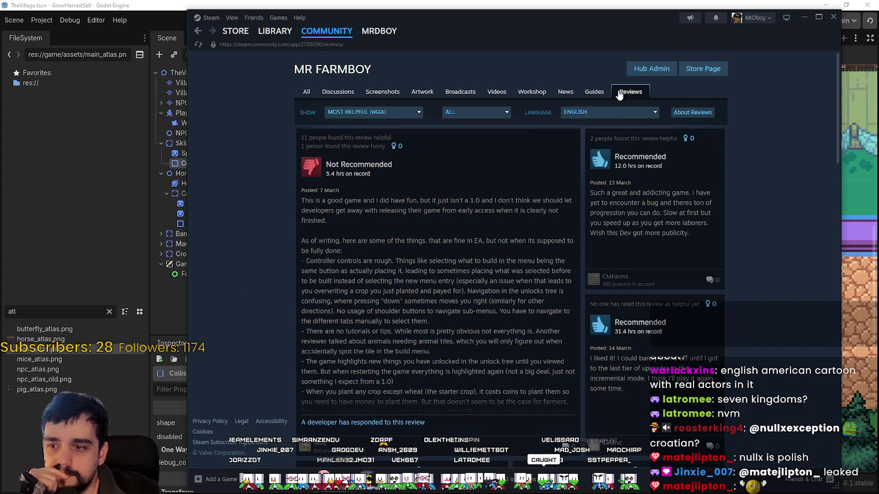
{"action": "left_click", "coordinate": [373, 112]}
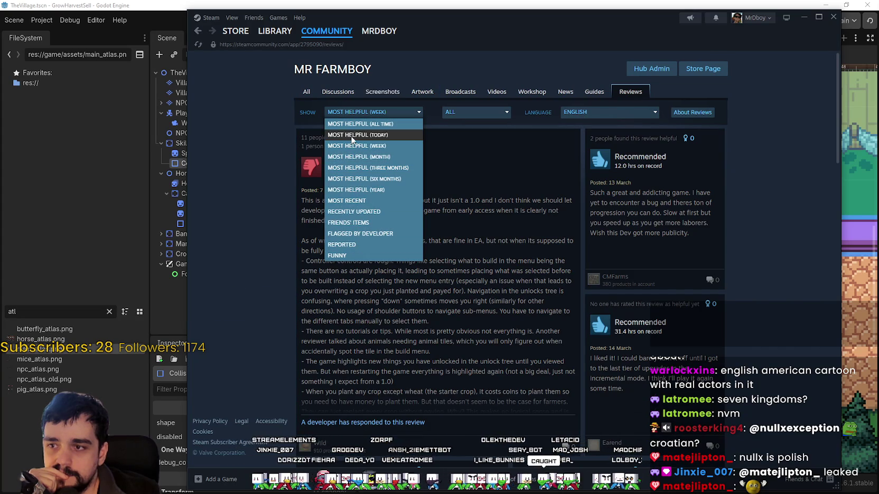
{"action": "left_click", "coordinate": [349, 201]}
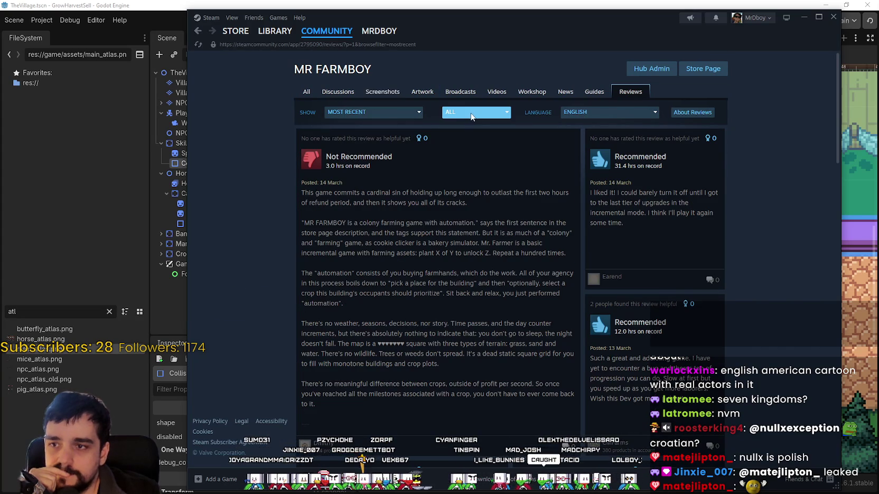
{"action": "left_click", "coordinate": [471, 115]}
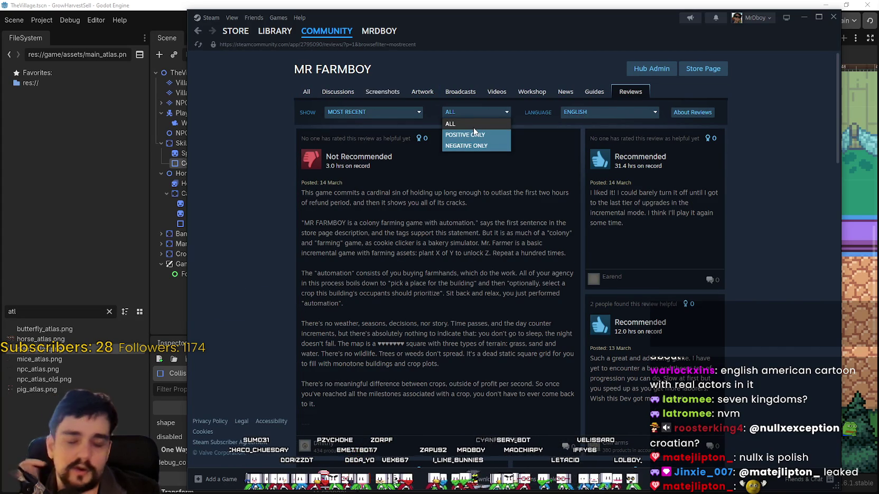
{"action": "left_click", "coordinate": [602, 113]}
{"action": "left_click", "coordinate": [605, 125]}
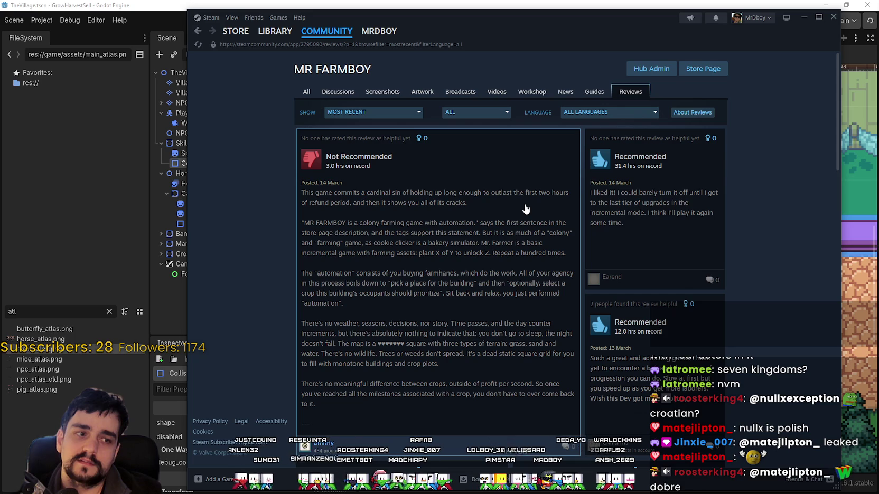
Step: Read the newest negative review in full, browse the review list, then return to Godot
{"action": "left_click", "coordinate": [525, 209]}
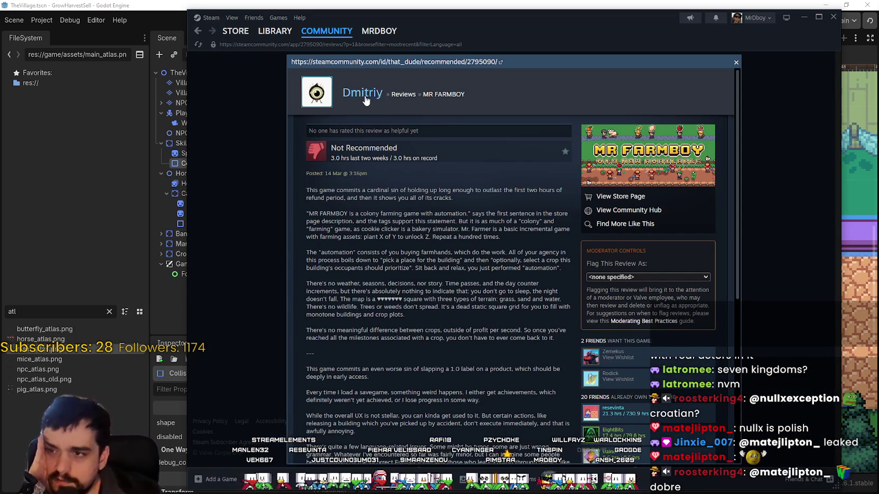
{"action": "scroll", "coordinate": [390, 280], "scroll_direction": "down", "scroll_amount": 3}
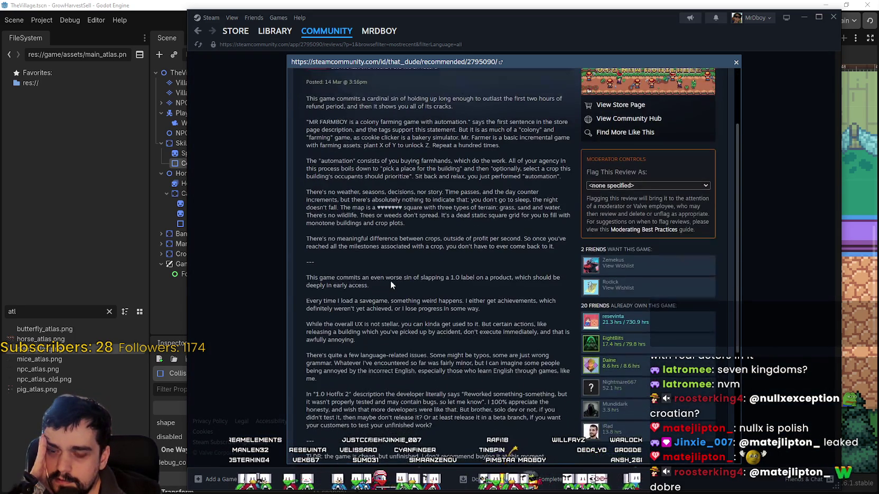
{"action": "scroll", "coordinate": [393, 274], "scroll_direction": "up", "scroll_amount": 3}
{"action": "left_click", "coordinate": [754, 251]}
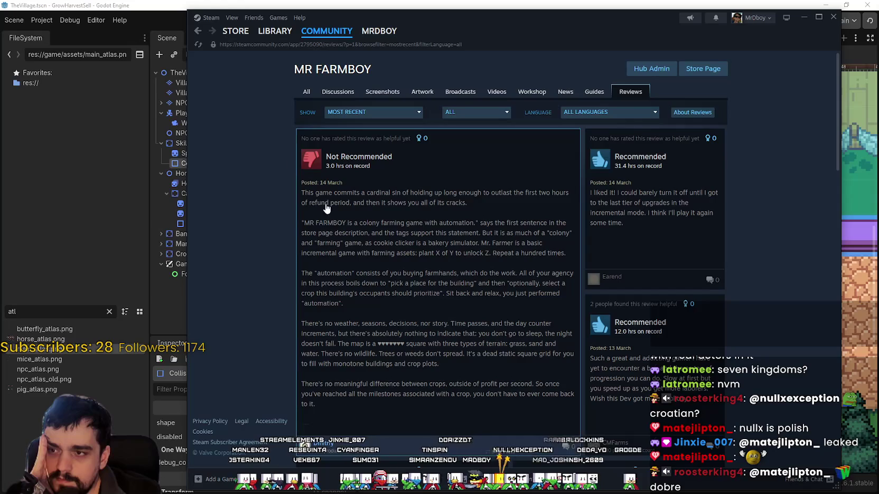
{"action": "scroll", "coordinate": [317, 238], "scroll_direction": "down", "scroll_amount": 4}
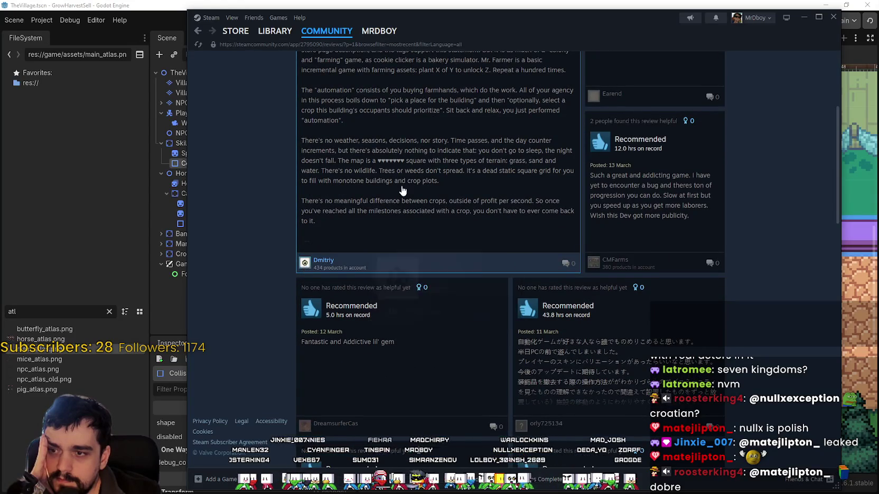
{"action": "scroll", "coordinate": [472, 258], "scroll_direction": "up", "scroll_amount": 3}
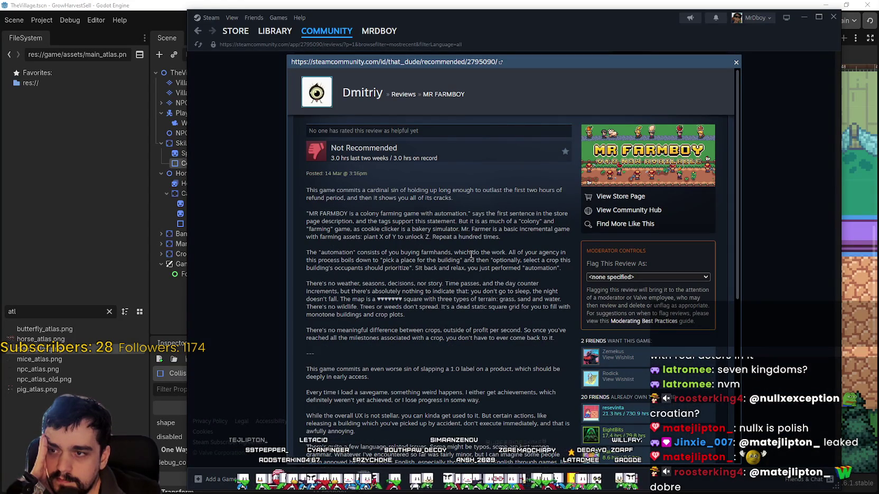
{"action": "scroll", "coordinate": [471, 254], "scroll_direction": "down", "scroll_amount": 5}
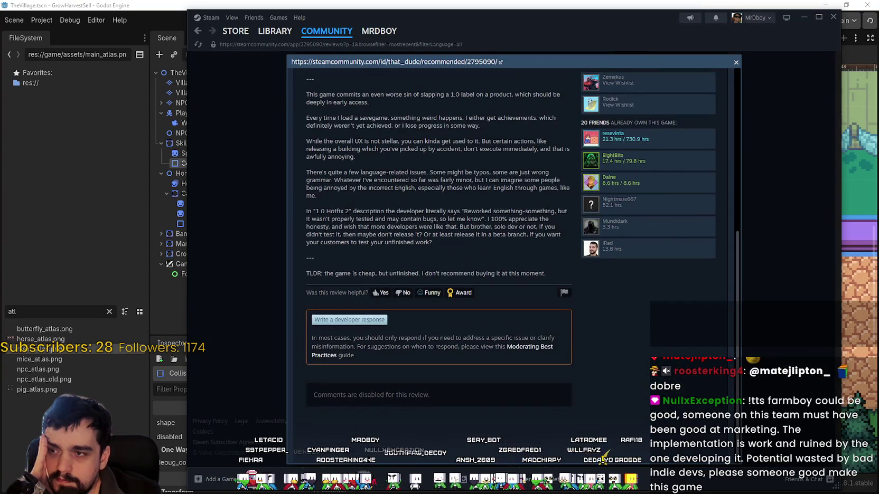
{"action": "scroll", "coordinate": [423, 271], "scroll_direction": "up", "scroll_amount": 6}
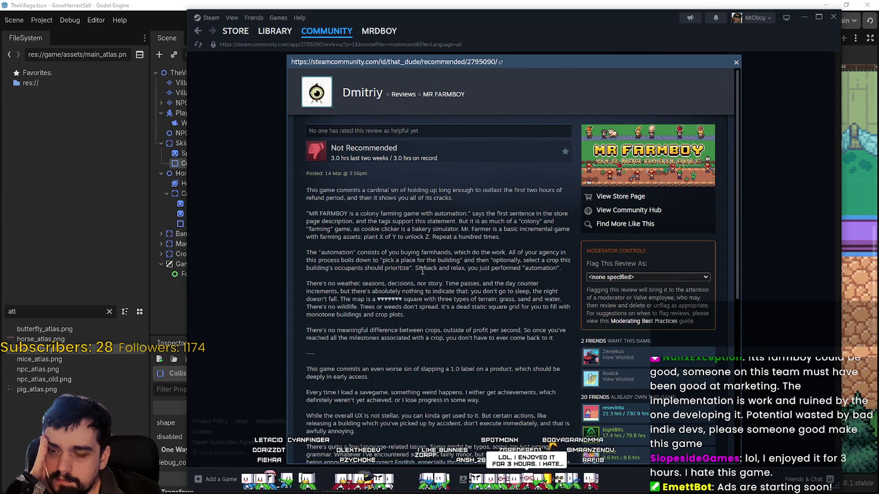
{"action": "scroll", "coordinate": [423, 270], "scroll_direction": "down", "scroll_amount": 1}
{"action": "scroll", "coordinate": [422, 273], "scroll_direction": "up", "scroll_amount": 1}
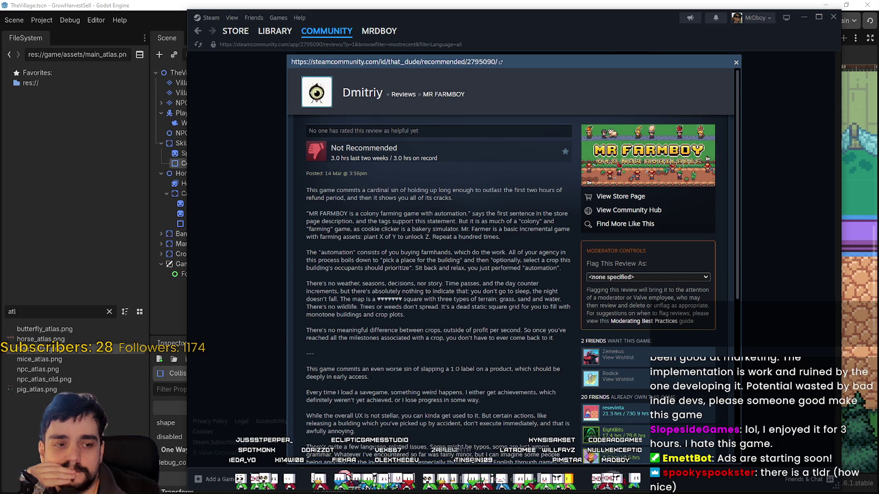
{"action": "key", "text": "alt+Tab"}
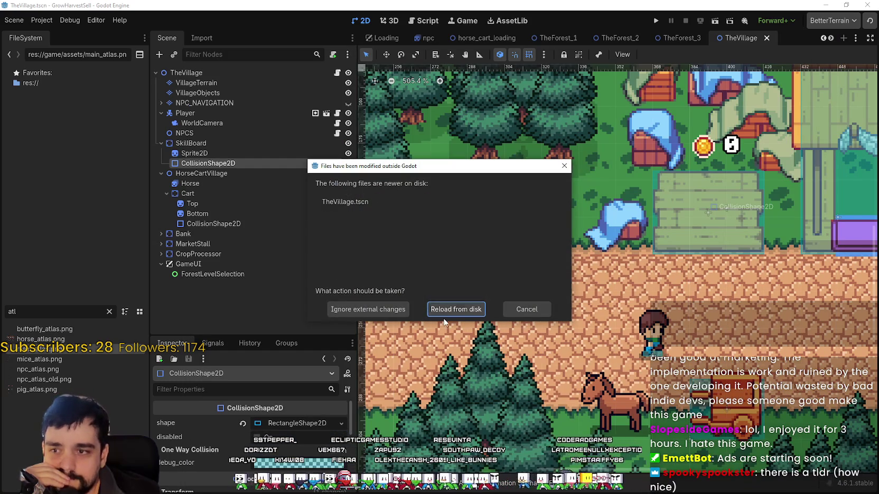
Step: Reload TheVillage.tscn from disk, check the SkillBoard node's Inspector, and run the project
{"action": "left_click", "coordinate": [447, 311]}
{"action": "scroll", "coordinate": [570, 282], "scroll_direction": "up", "scroll_amount": 3}
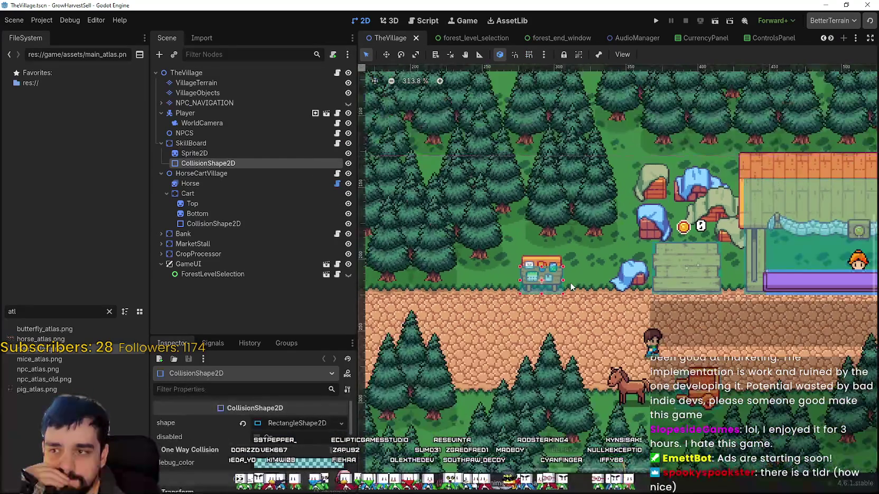
{"action": "scroll", "coordinate": [380, 230], "scroll_direction": "down", "scroll_amount": 4}
{"action": "left_click", "coordinate": [191, 143]}
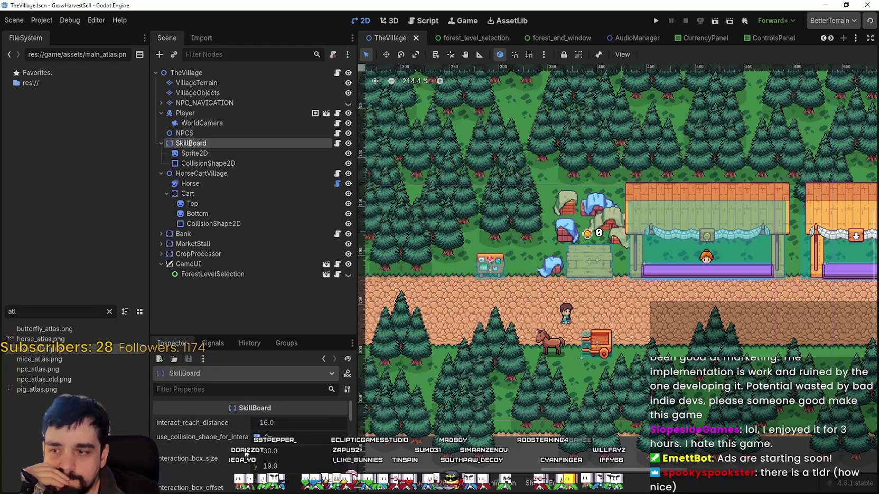
{"action": "scroll", "coordinate": [243, 446], "scroll_direction": "down", "scroll_amount": 5}
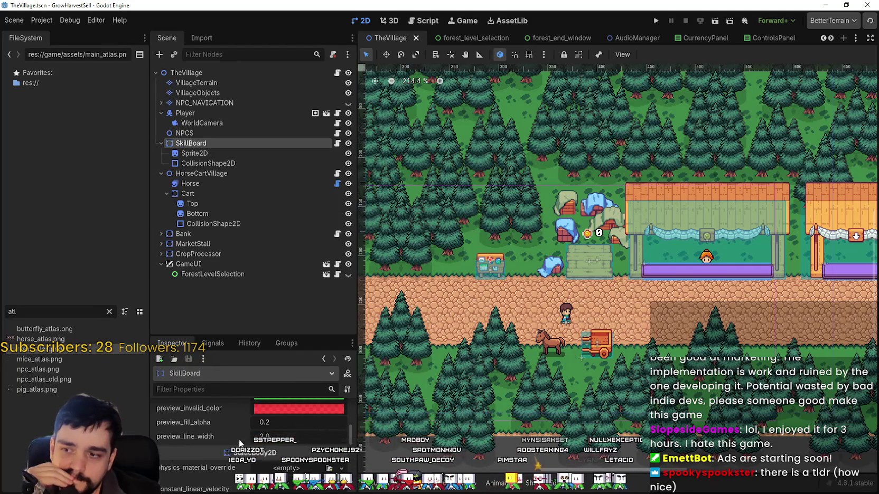
{"action": "scroll", "coordinate": [239, 442], "scroll_direction": "up", "scroll_amount": 3}
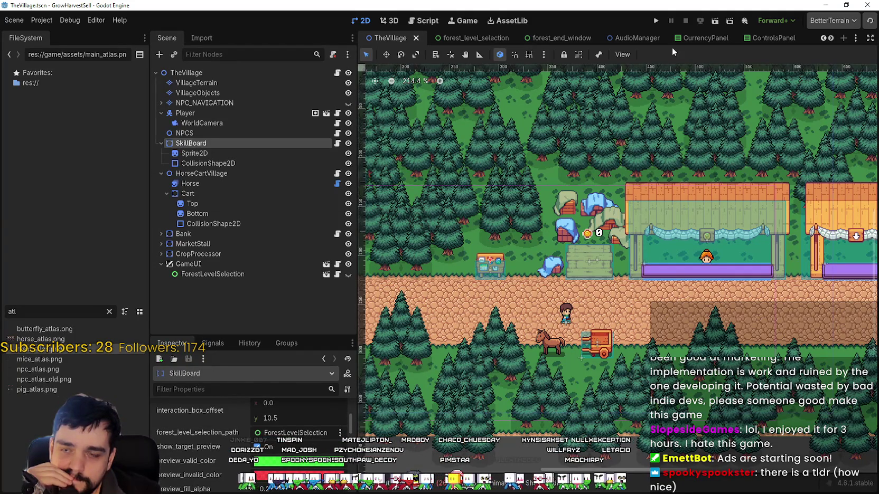
{"action": "left_click", "coordinate": [662, 20]}
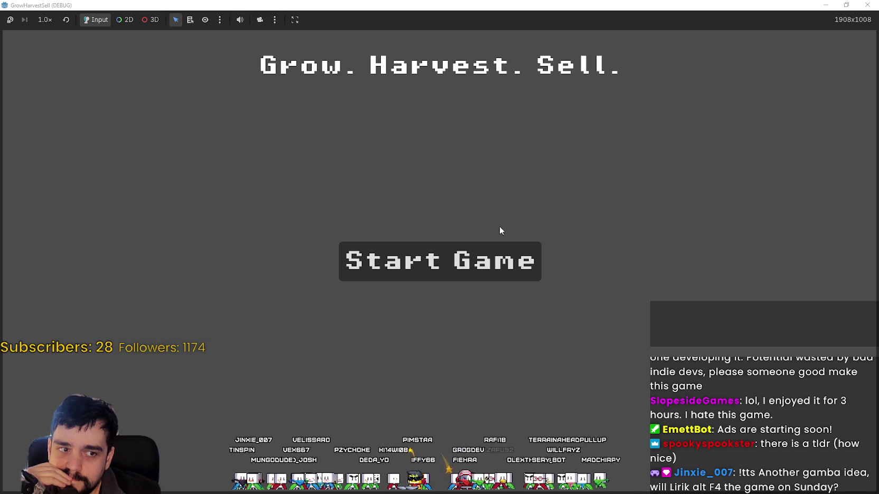
Step: Start a new game and walk the player onto the Skill Board to see it highlight
{"action": "left_click", "coordinate": [490, 260]}
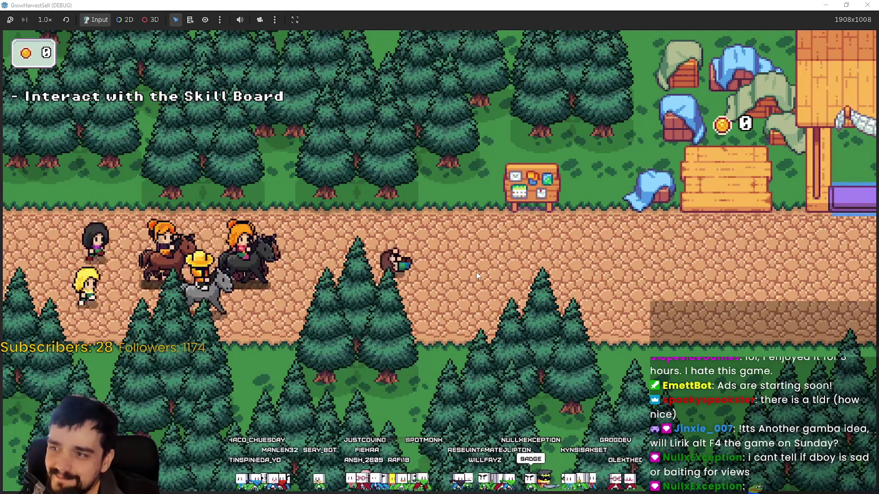
{"action": "key", "text": "d"}
{"action": "key", "text": "w"}
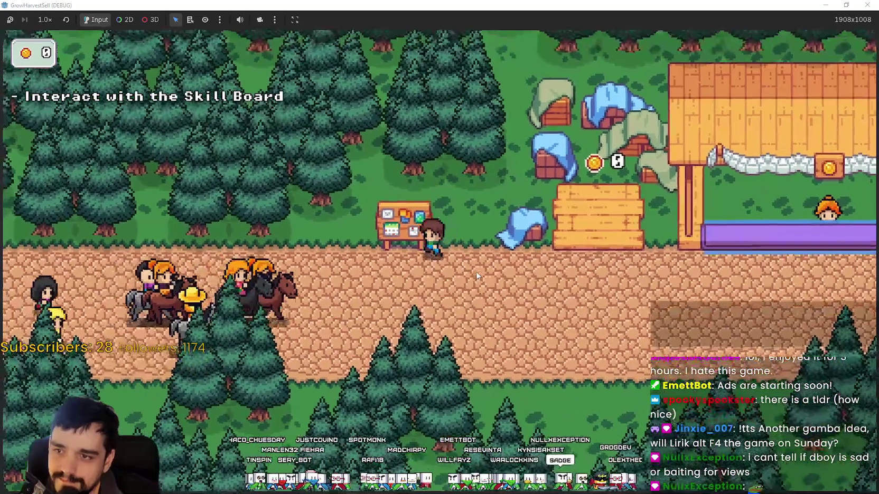
{"action": "key", "text": "a"}
{"action": "key", "text": "s"}
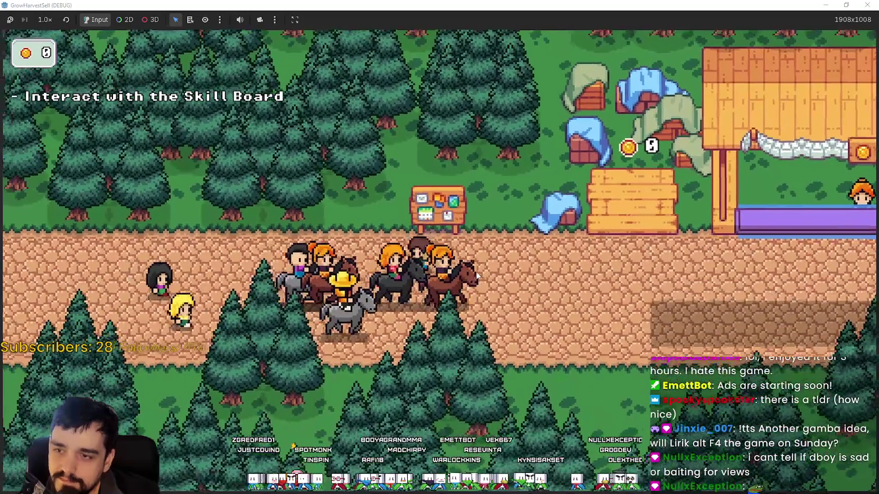
{"action": "key", "text": "w"}
{"action": "key", "text": "d"}
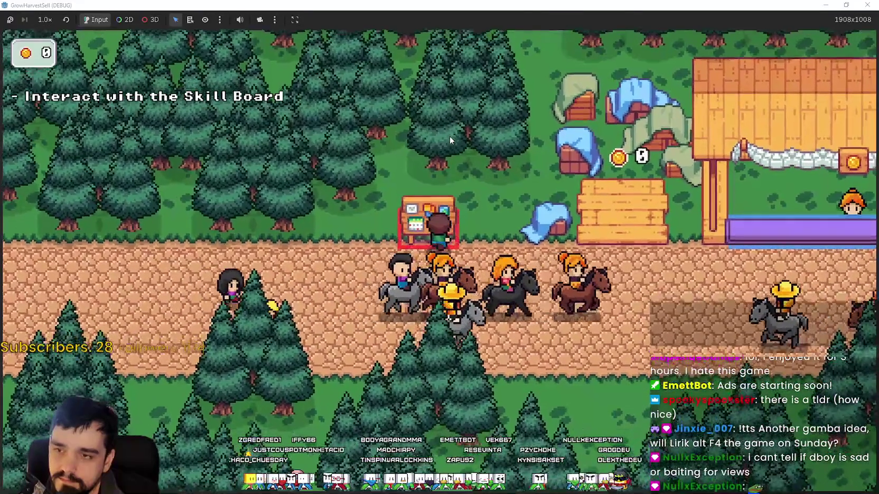
Step: Walk off and back onto the Skill Board, then close the game window
{"action": "key", "text": "d"}
{"action": "key", "text": "s"}
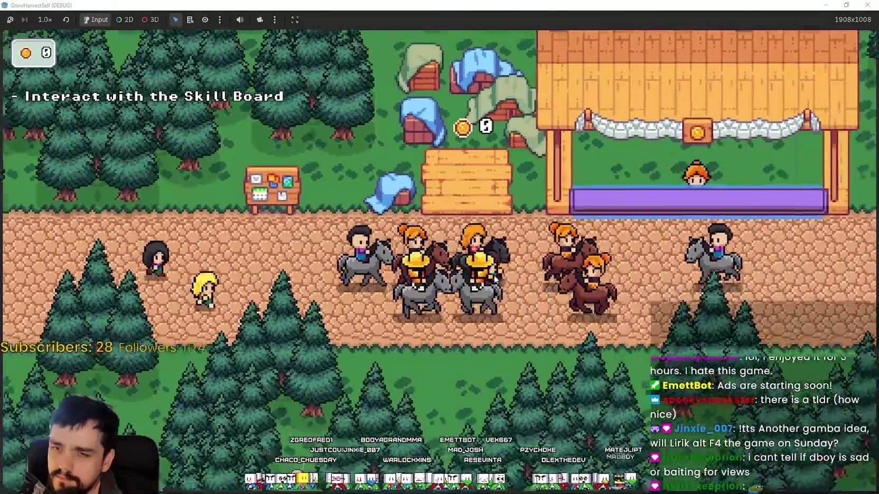
{"action": "key", "text": "a"}
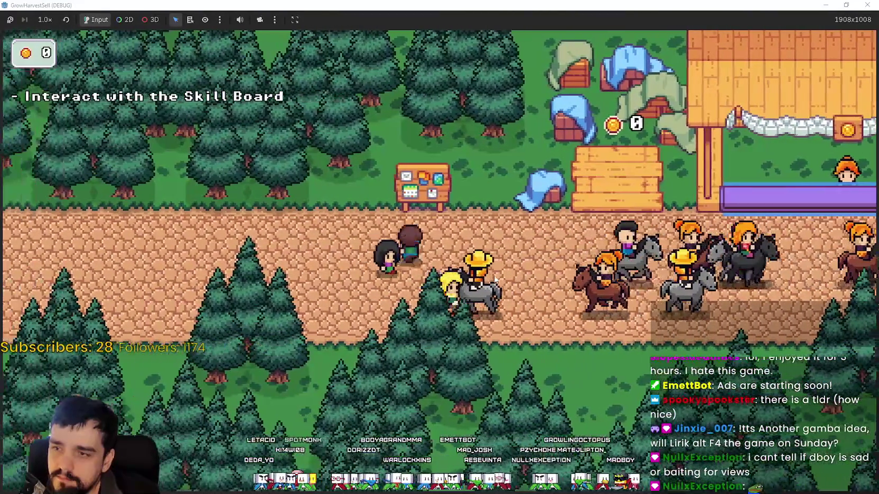
{"action": "key", "text": "w"}
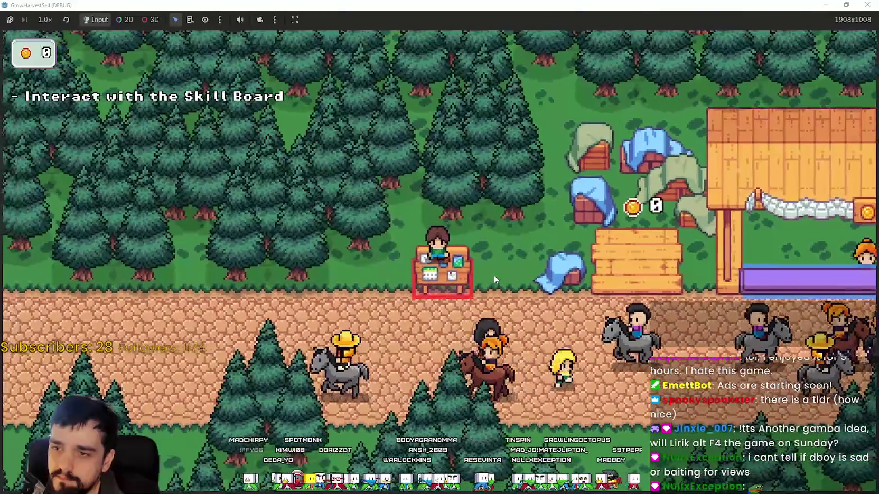
{"action": "key", "text": "a"}
{"action": "key", "text": "s"}
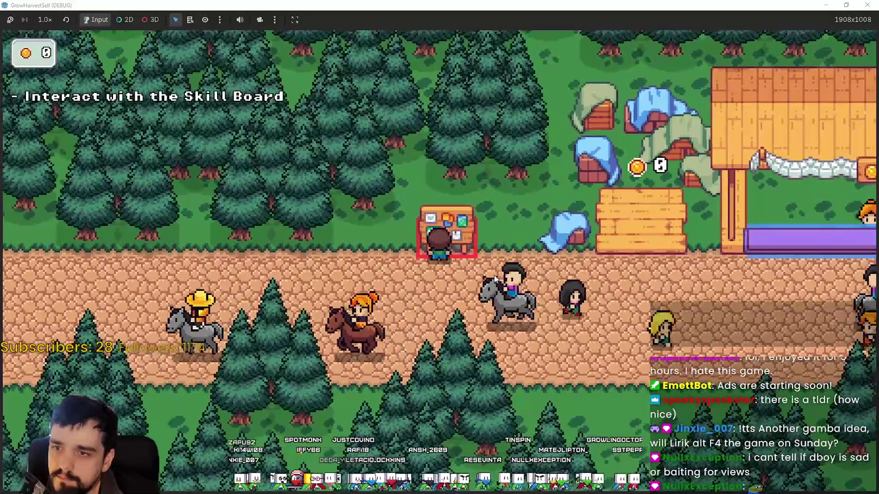
{"action": "double_click", "coordinate": [400, 5]}
{"action": "left_click", "coordinate": [685, 21]}
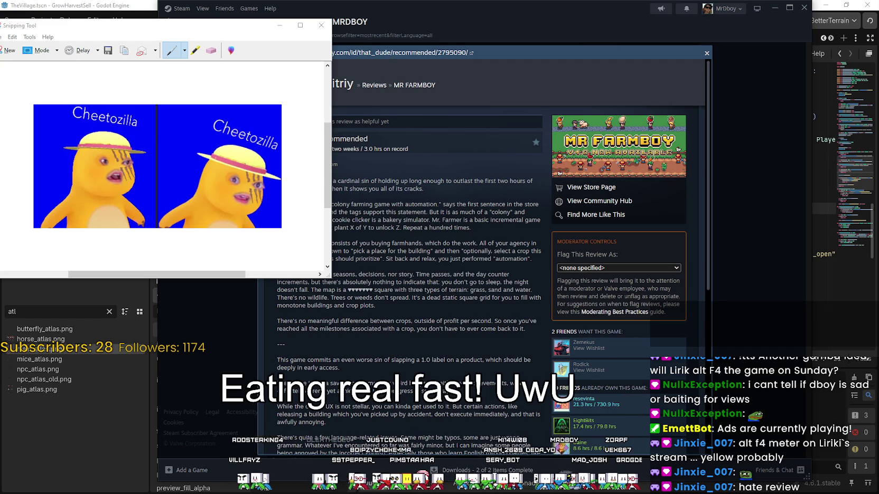
Step: Bring up the Twitch MR FARMBOY stream and check its video quality options
{"action": "key", "text": "alt+Tab"}
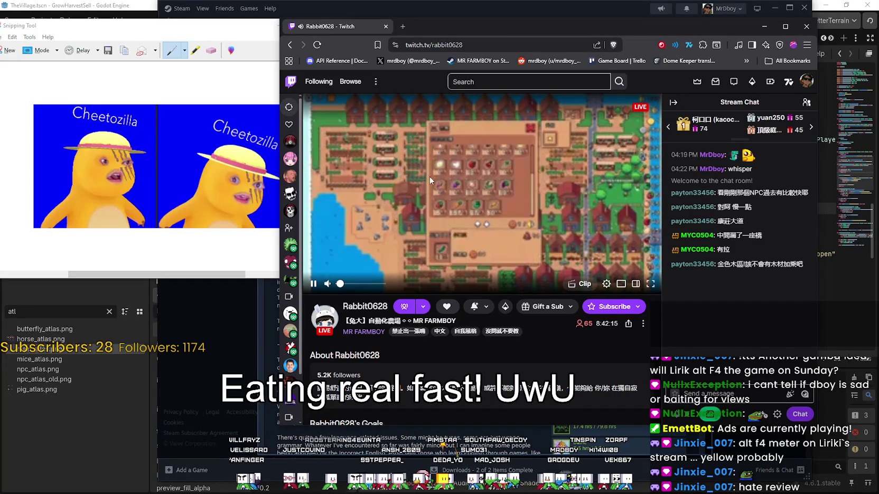
{"action": "left_click", "coordinate": [606, 284]}
{"action": "left_click", "coordinate": [528, 169]}
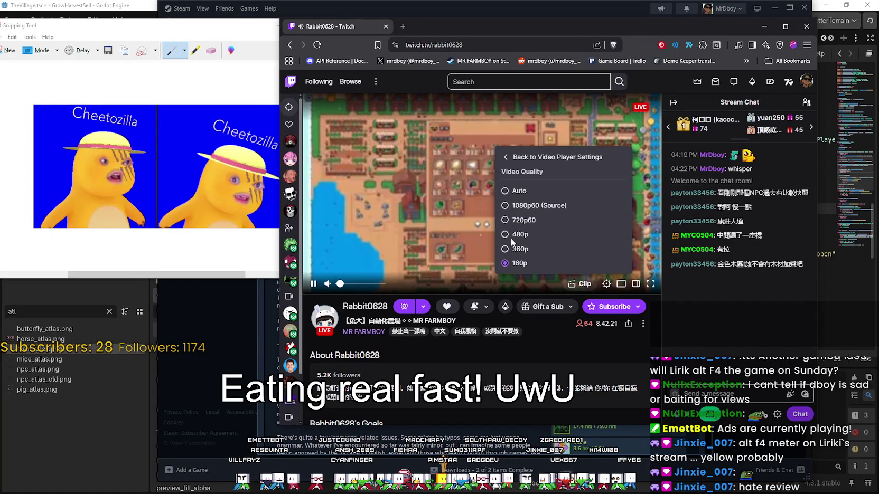
{"action": "left_click", "coordinate": [512, 234]}
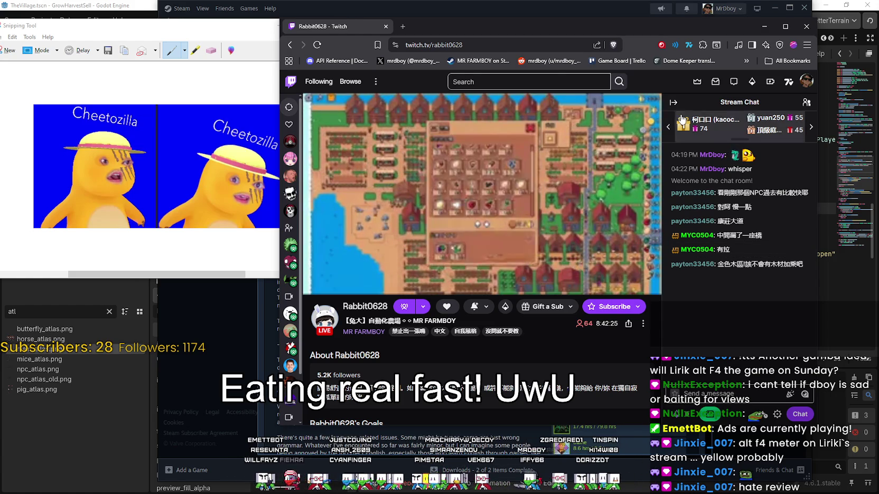
Step: Translate a Chinese chat message, collapse the chat, pause the stream and minimize the browser
{"action": "left_click_drag", "start_coordinate": [717, 264], "coordinate": [803, 264]}
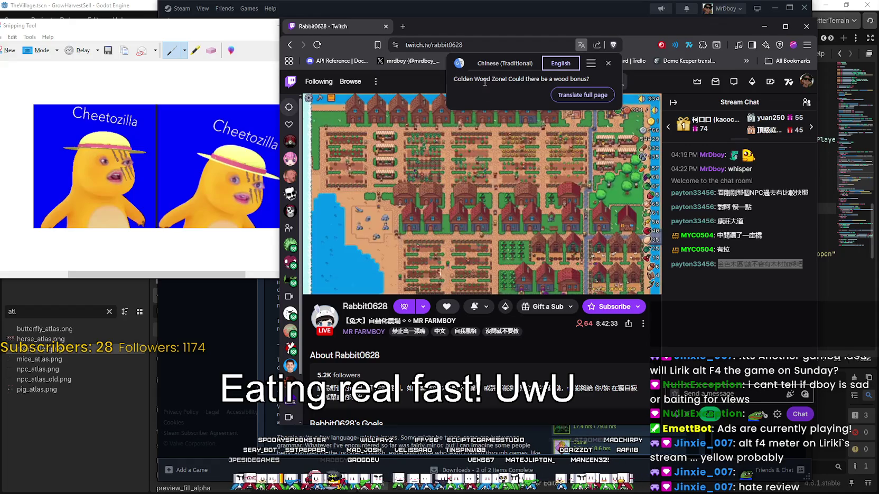
{"action": "left_click", "coordinate": [734, 362]}
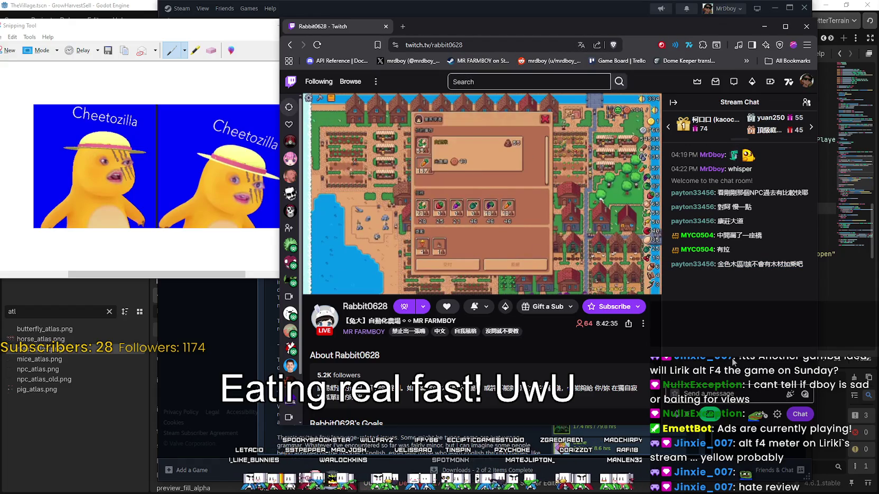
{"action": "left_click", "coordinate": [674, 102]}
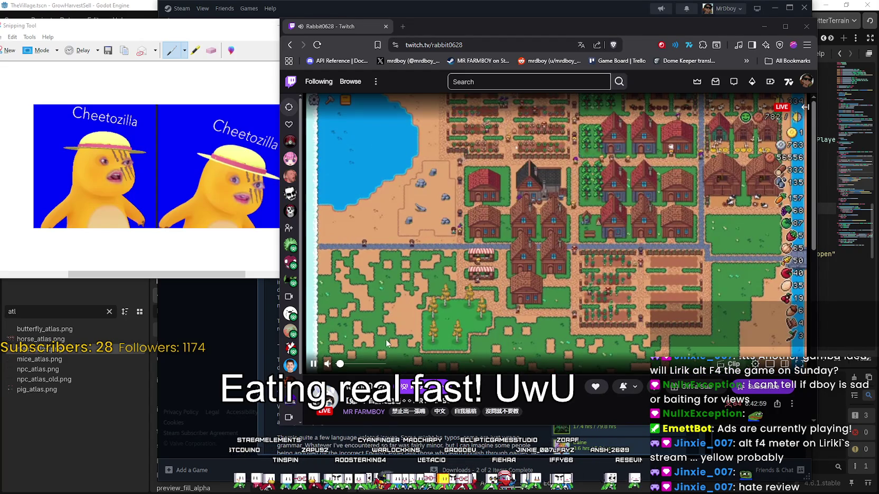
{"action": "left_click", "coordinate": [313, 365]}
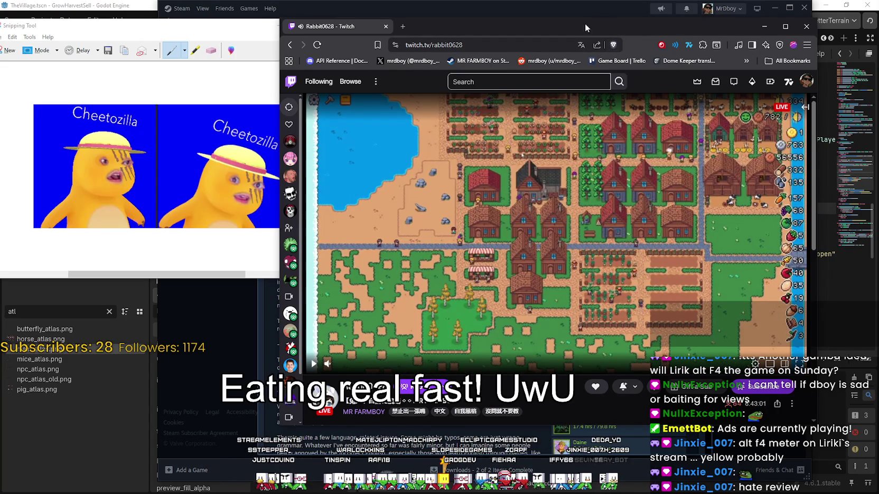
{"action": "key", "text": "super+Down"}
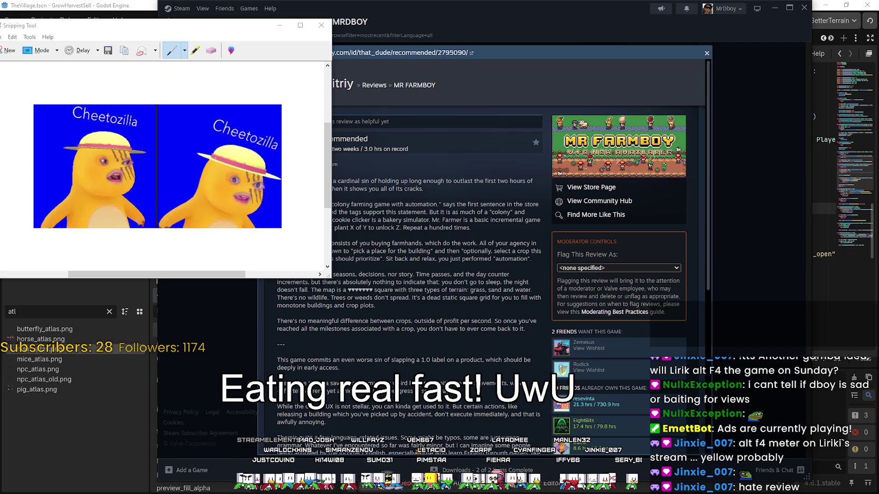
Step: Play the Mr. FARMBOY YouTube video with the Japanese original audio track
{"action": "key", "text": "alt+Tab"}
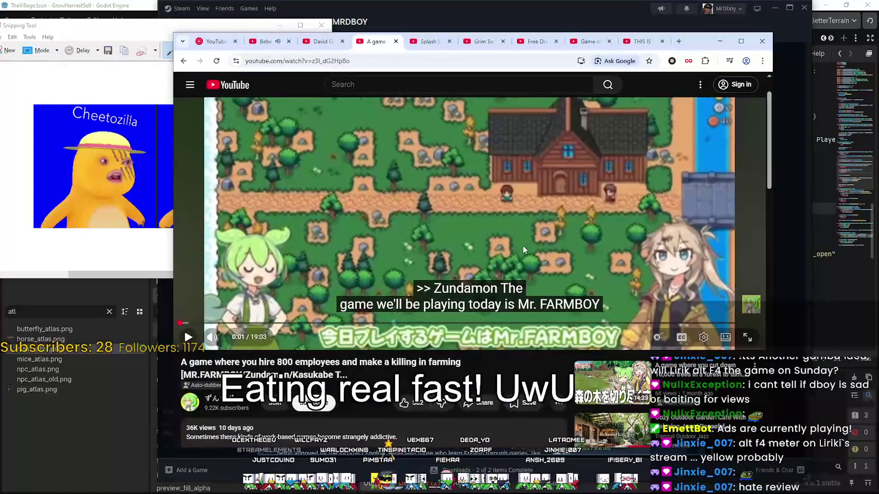
{"action": "left_click", "coordinate": [395, 313]}
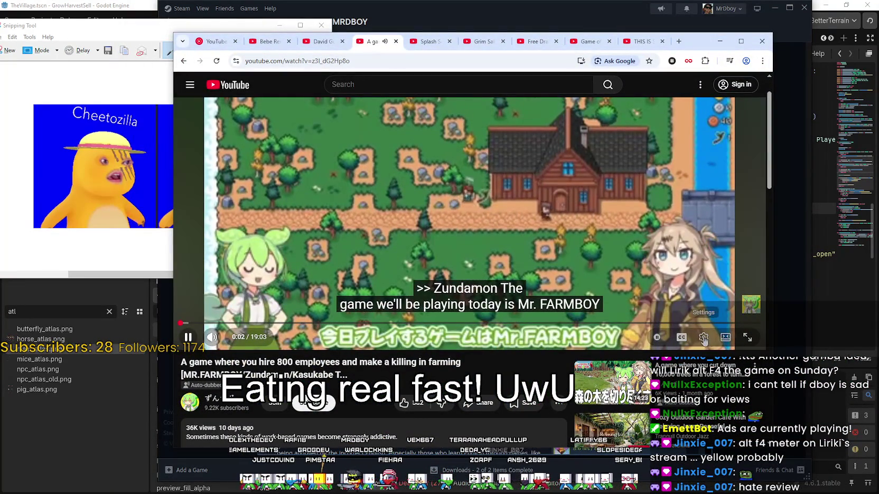
{"action": "left_click", "coordinate": [703, 337]}
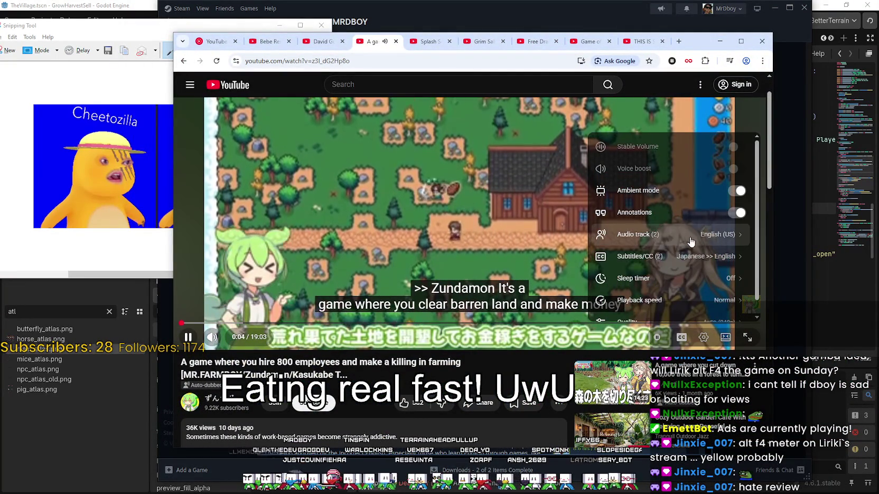
{"action": "left_click", "coordinate": [665, 237]}
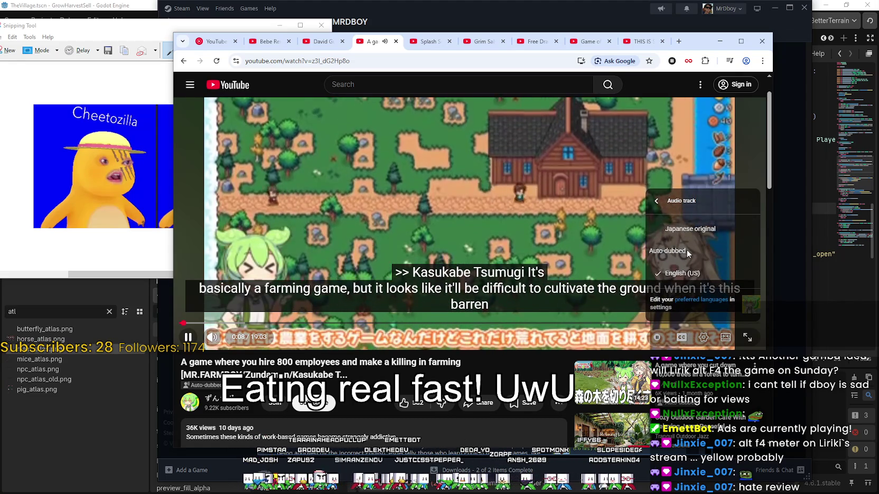
{"action": "left_click", "coordinate": [690, 230]}
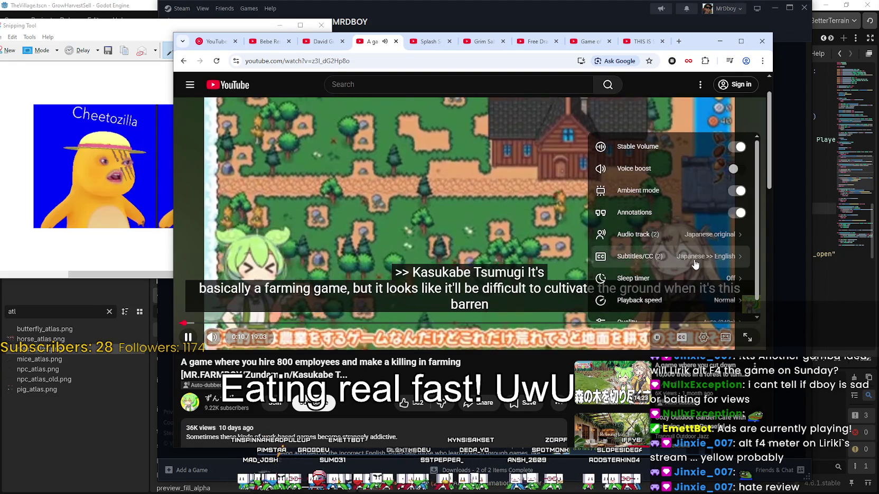
{"action": "left_click", "coordinate": [710, 342]}
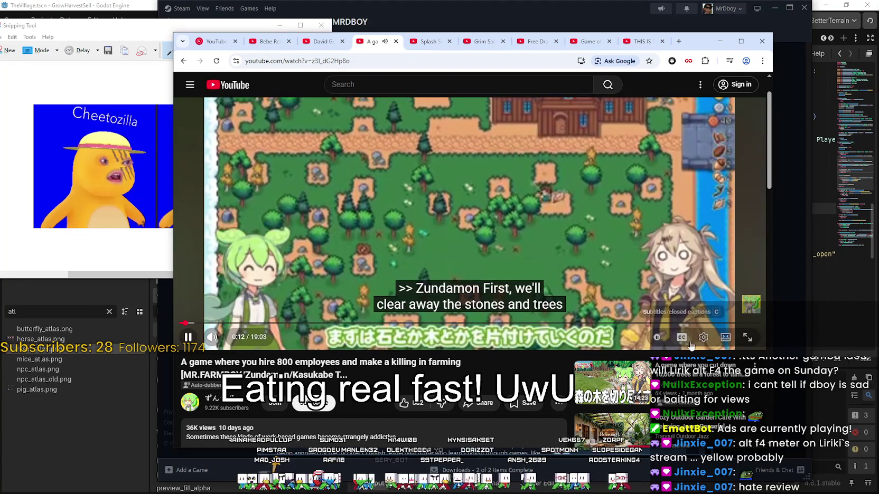
Step: Raise the video quality to a sharper setting and move the window further right
{"action": "left_click", "coordinate": [712, 342]}
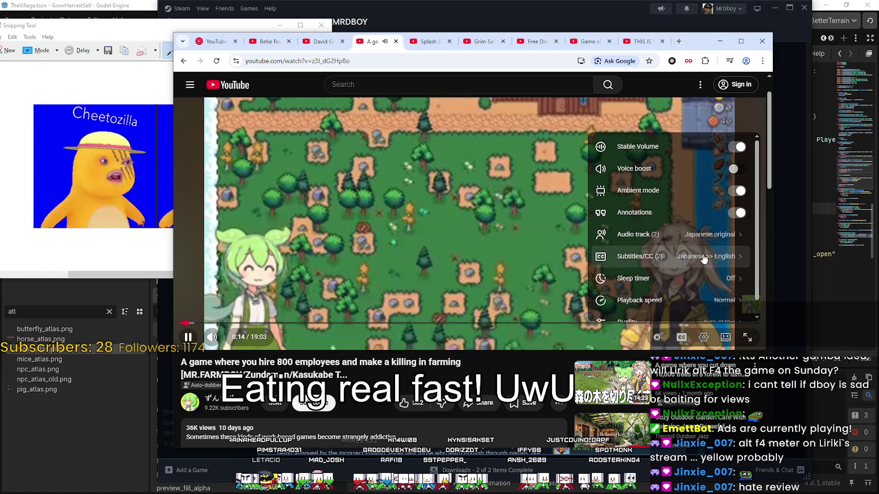
{"action": "scroll", "coordinate": [666, 264], "scroll_direction": "down", "scroll_amount": 1}
{"action": "left_click", "coordinate": [660, 307]}
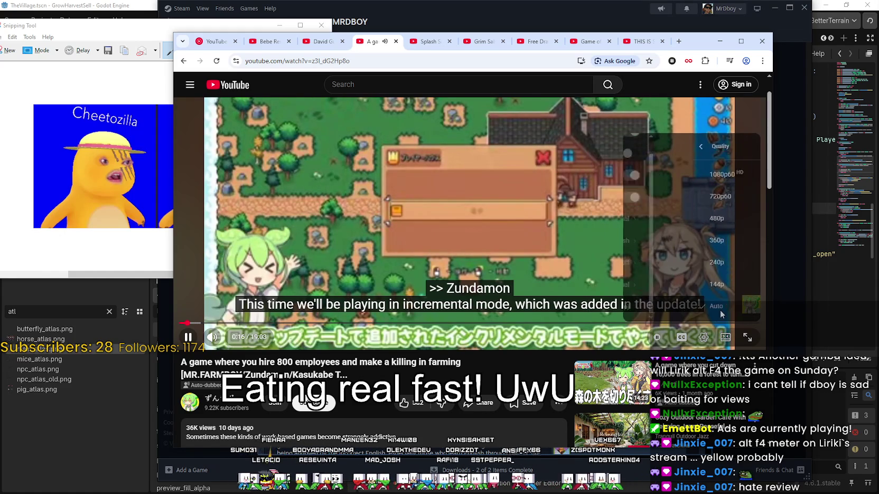
{"action": "left_click", "coordinate": [687, 197]}
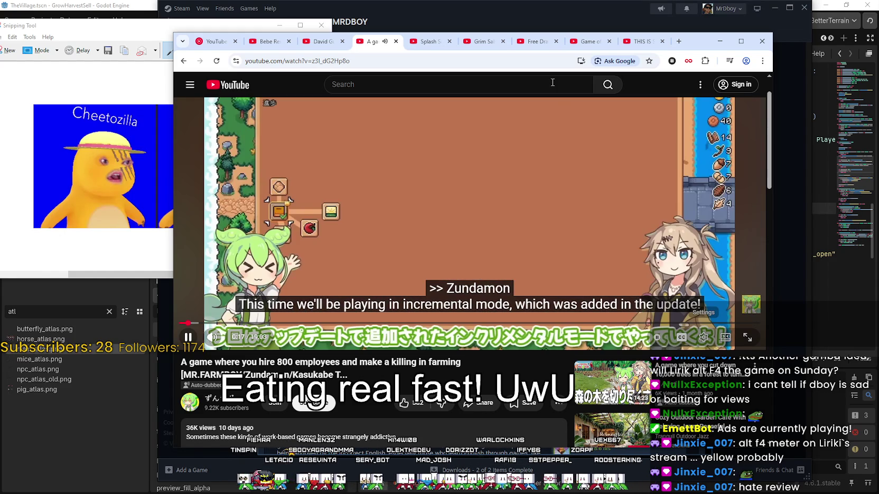
{"action": "mouse_move", "coordinate": [688, 44]}
{"action": "left_mouse_down"}
{"action": "mouse_move", "coordinate": [740, 17]}
{"action": "mouse_move", "coordinate": [784, 14]}
{"action": "left_mouse_up"}
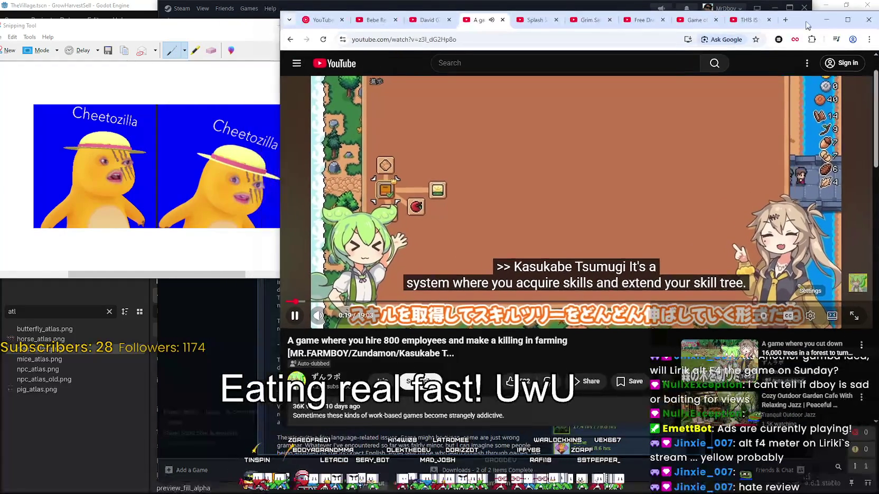
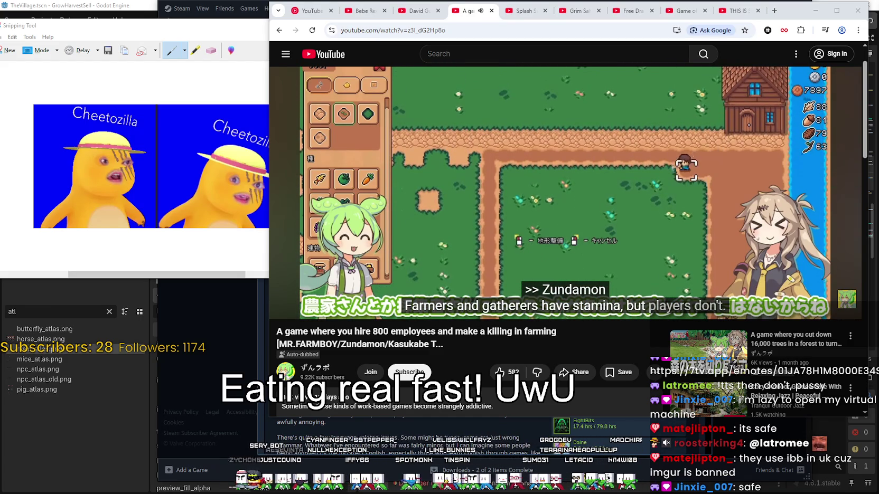
Step: Open a new browser tab and bring up the address bar's edit menu to paste the link
{"action": "left_click", "coordinate": [774, 10]}
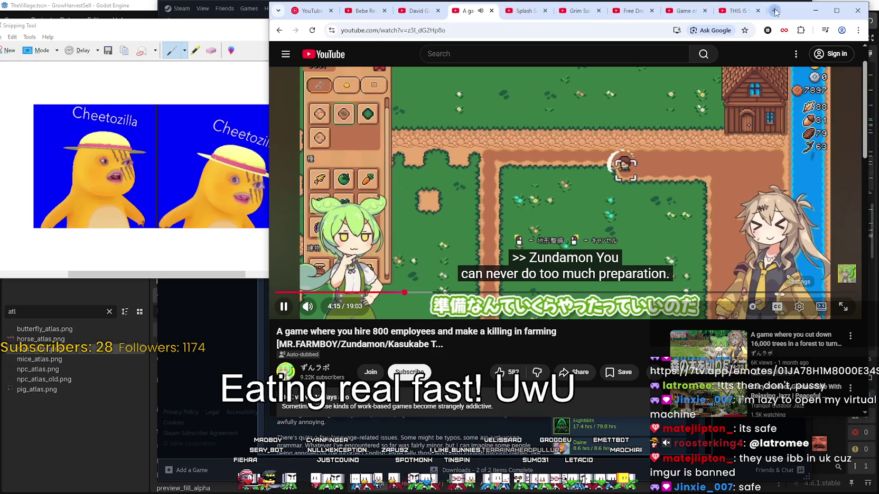
{"action": "right_click", "coordinate": [592, 27]}
Step: Paste the copied ibb.co image link and load the imgbb page
{"action": "left_click", "coordinate": [620, 106]}
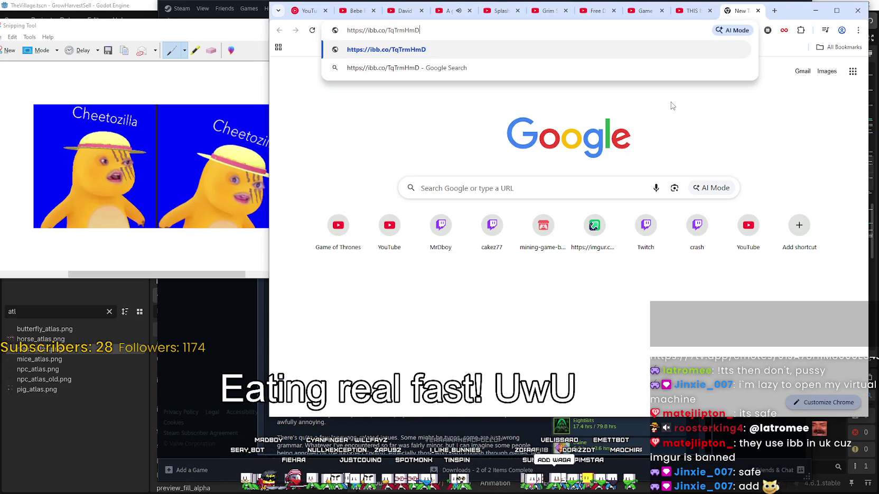
{"action": "key", "text": "Return"}
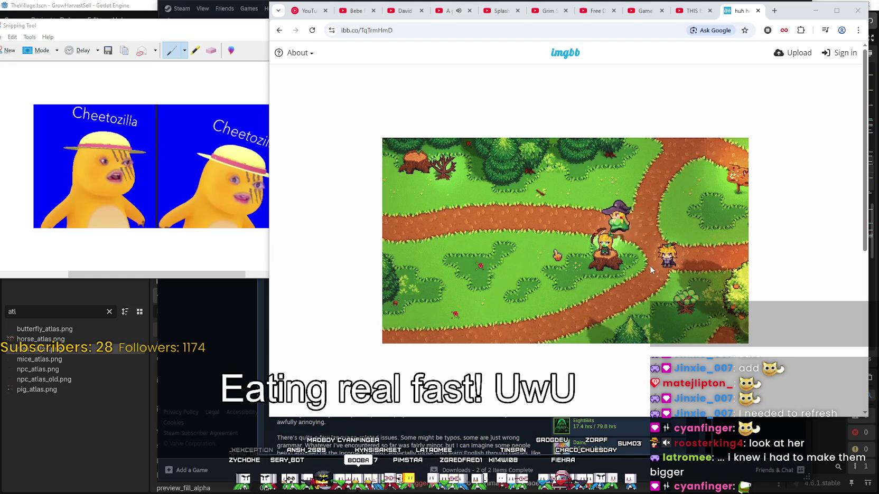
Step: Zoom the imgbb page and expand the pixel-art game clip to full size
{"action": "scroll", "coordinate": [650, 265], "scroll_direction": "up", "scroll_amount": 9, "text": "ctrl"}
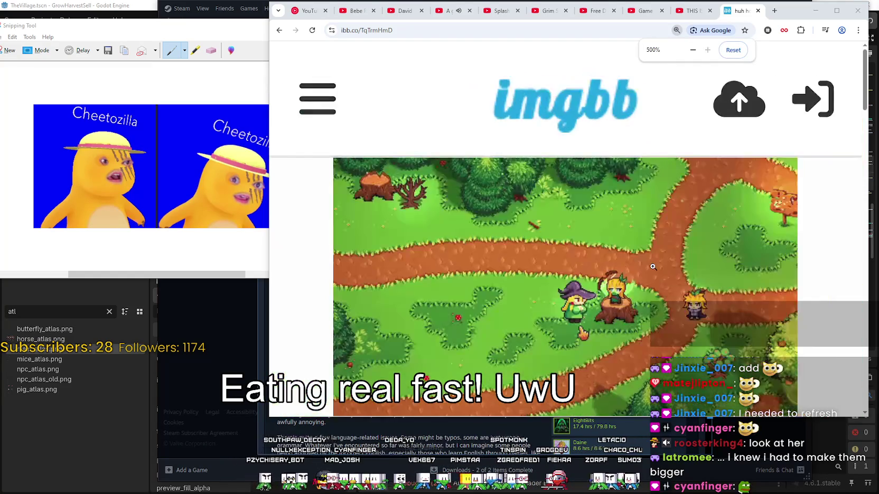
{"action": "scroll", "coordinate": [653, 267], "scroll_direction": "down", "scroll_amount": 5, "text": "ctrl"}
{"action": "scroll", "coordinate": [618, 206], "scroll_direction": "up", "scroll_amount": 3, "text": "ctrl"}
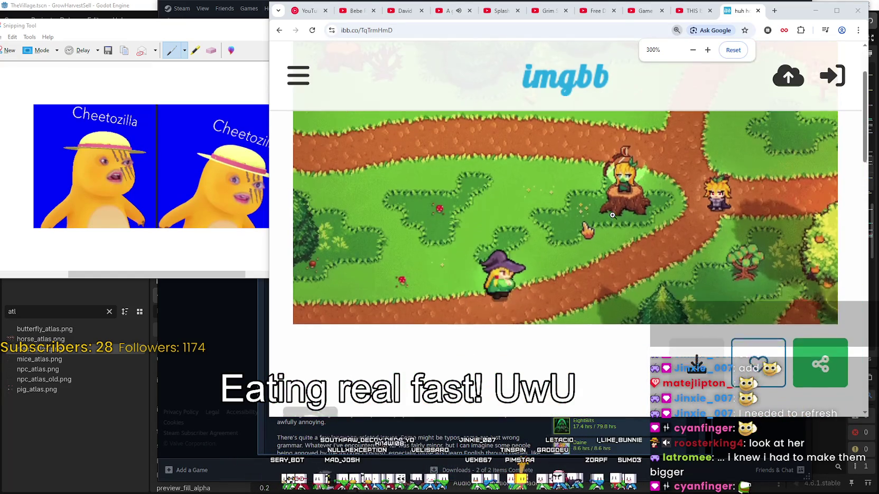
{"action": "left_click", "coordinate": [612, 215]}
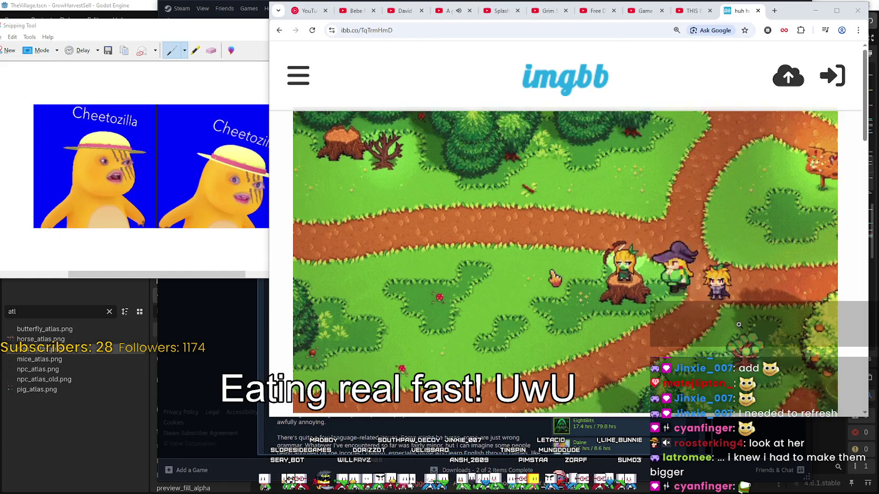
{"action": "scroll", "coordinate": [739, 323], "scroll_direction": "down", "scroll_amount": 1}
{"action": "scroll", "coordinate": [745, 317], "scroll_direction": "up", "scroll_amount": 1}
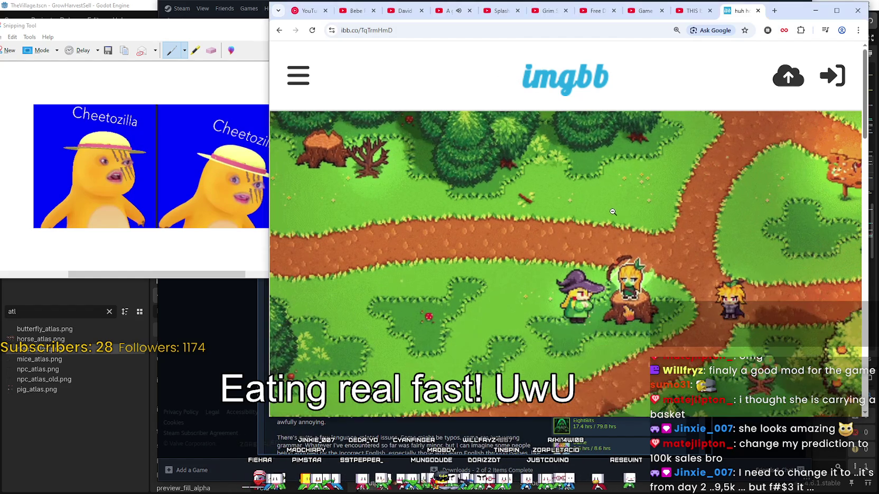
Step: Leave the imgbb clip and return to the YouTube farming-game video tab
{"action": "scroll", "coordinate": [575, 234], "scroll_direction": "down", "scroll_amount": 2}
{"action": "scroll", "coordinate": [575, 234], "scroll_direction": "up", "scroll_amount": 2}
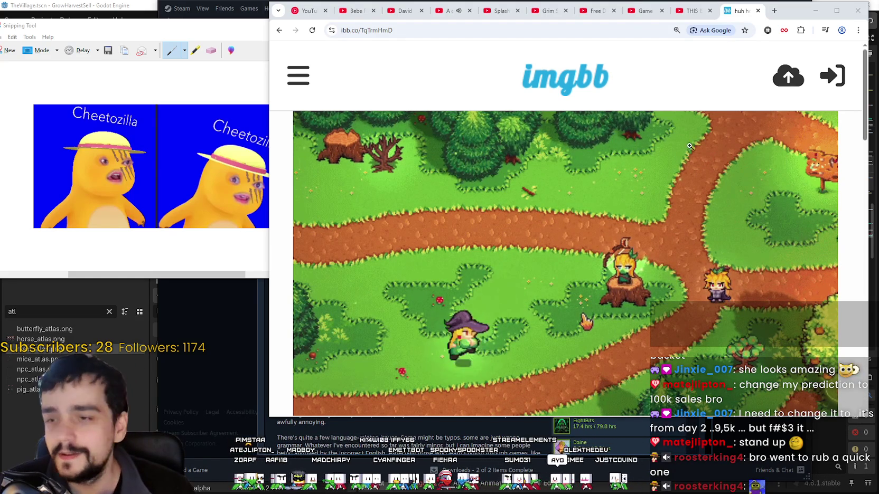
{"action": "left_click", "coordinate": [444, 11]}
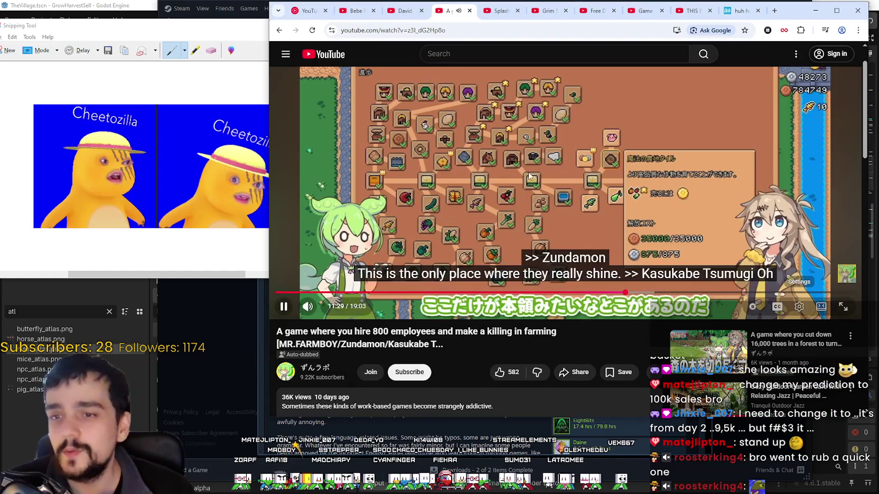
Step: Pause the farming-game video and minimize the browser window
{"action": "key", "text": "space"}
{"action": "left_click", "coordinate": [815, 11]}
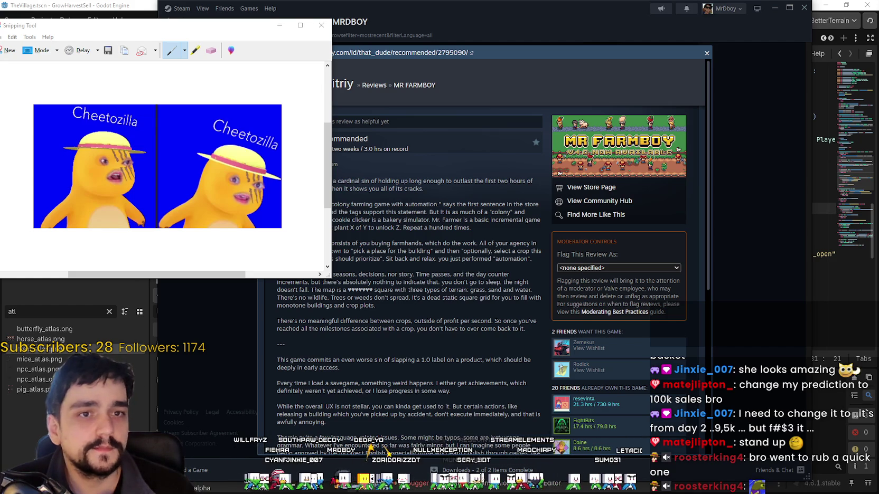
Step: Close the Cheetozilla snip, answering its save prompt, and shift Steam rightward beside Godot
{"action": "left_click", "coordinate": [321, 24]}
{"action": "left_click", "coordinate": [200, 159]}
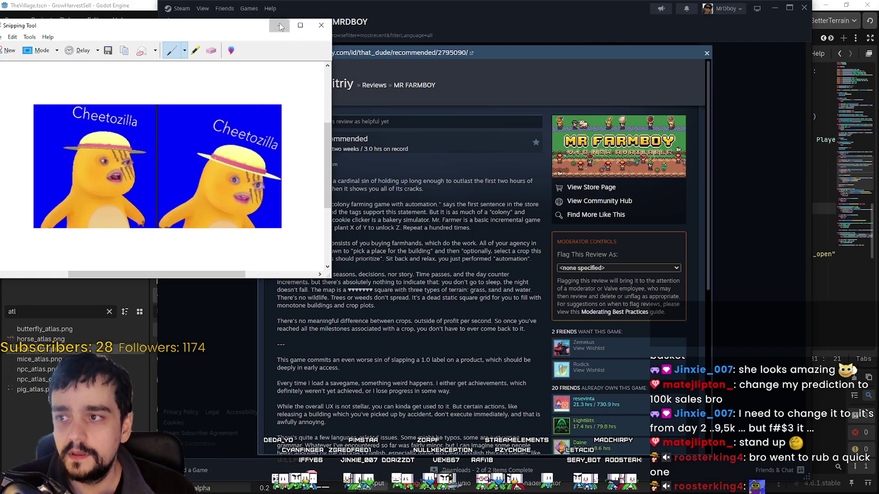
{"action": "left_click_drag", "start_coordinate": [405, 11], "coordinate": [462, 13]}
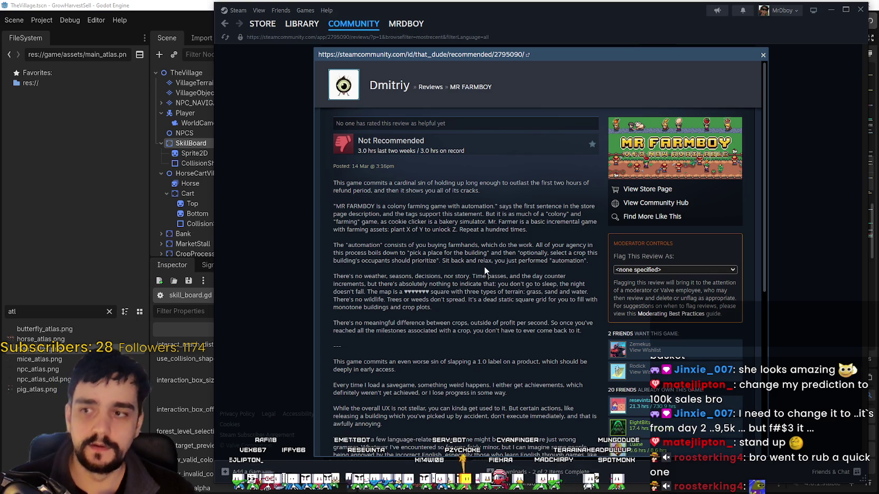
{"action": "scroll", "coordinate": [484, 266], "scroll_direction": "down", "scroll_amount": 1}
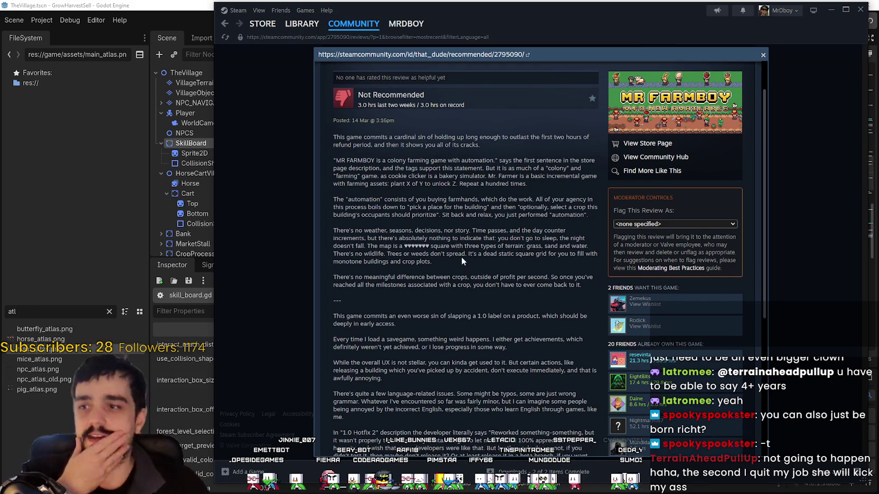
{"action": "mouse_move", "coordinate": [393, 139]}
{"action": "left_mouse_down"}
{"action": "mouse_move", "coordinate": [470, 130]}
{"action": "mouse_move", "coordinate": [506, 139]}
{"action": "mouse_move", "coordinate": [591, 136]}
{"action": "mouse_move", "coordinate": [382, 144]}
{"action": "mouse_move", "coordinate": [383, 153]}
{"action": "mouse_move", "coordinate": [378, 146]}
{"action": "mouse_move", "coordinate": [468, 149]}
{"action": "left_mouse_up"}
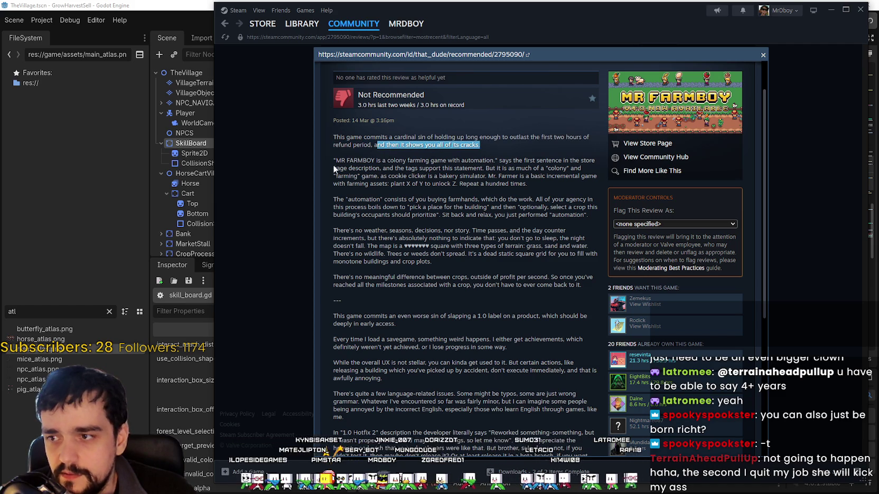
{"action": "mouse_move", "coordinate": [336, 160]}
{"action": "left_mouse_down"}
{"action": "mouse_move", "coordinate": [594, 161]}
{"action": "mouse_move", "coordinate": [382, 177]}
{"action": "mouse_move", "coordinate": [387, 164]}
{"action": "mouse_move", "coordinate": [578, 166]}
{"action": "mouse_move", "coordinate": [584, 177]}
{"action": "mouse_move", "coordinate": [409, 183]}
{"action": "mouse_move", "coordinate": [389, 177]}
{"action": "mouse_move", "coordinate": [431, 175]}
{"action": "left_mouse_up"}
{"action": "left_click", "coordinate": [387, 165]}
{"action": "mouse_move", "coordinate": [432, 175]}
{"action": "left_mouse_down"}
{"action": "mouse_move", "coordinate": [589, 175]}
{"action": "mouse_move", "coordinate": [553, 191]}
{"action": "mouse_move", "coordinate": [393, 187]}
{"action": "mouse_move", "coordinate": [528, 186]}
{"action": "left_mouse_up"}
{"action": "left_click", "coordinate": [485, 176]}
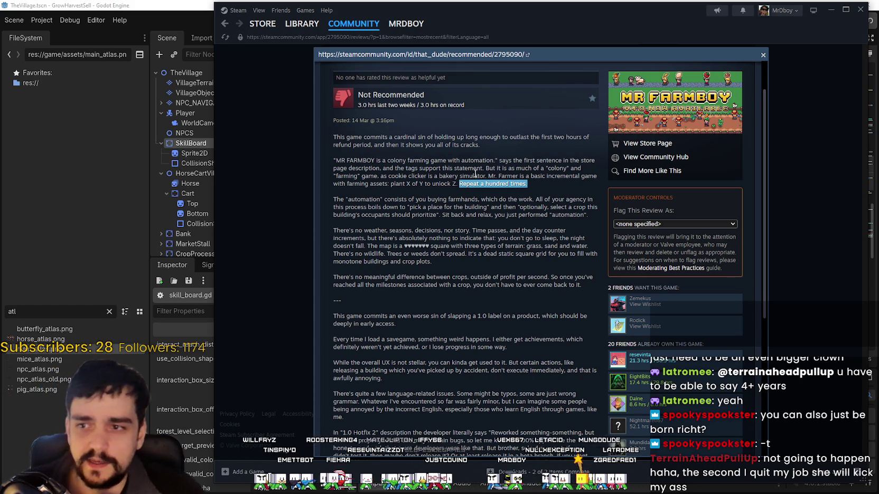
{"action": "mouse_move", "coordinate": [337, 200]}
{"action": "left_mouse_down"}
{"action": "mouse_move", "coordinate": [415, 197]}
{"action": "mouse_move", "coordinate": [413, 189]}
{"action": "mouse_move", "coordinate": [407, 200]}
{"action": "mouse_move", "coordinate": [596, 201]}
{"action": "mouse_move", "coordinate": [596, 209]}
{"action": "mouse_move", "coordinate": [336, 202]}
{"action": "mouse_move", "coordinate": [596, 207]}
{"action": "mouse_move", "coordinate": [417, 228]}
{"action": "mouse_move", "coordinate": [409, 217]}
{"action": "mouse_move", "coordinate": [590, 215]}
{"action": "left_mouse_up"}
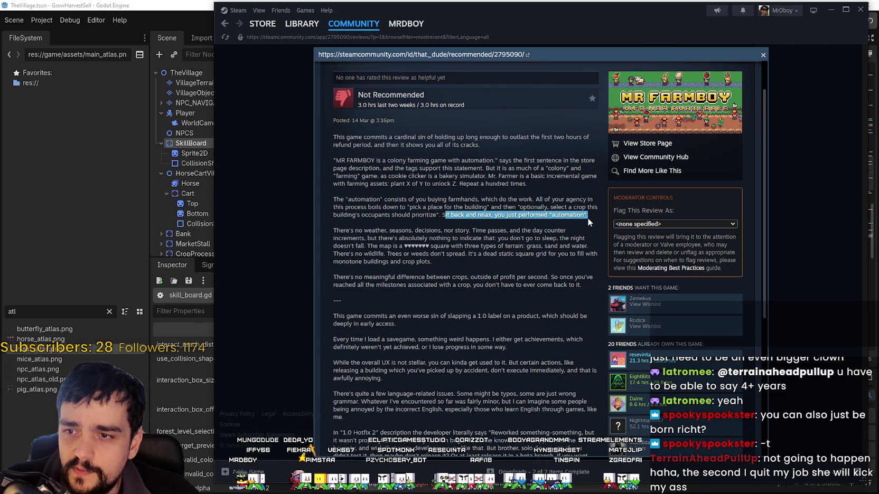
{"action": "scroll", "coordinate": [587, 217], "scroll_direction": "down", "scroll_amount": 2}
{"action": "left_click", "coordinate": [349, 143]}
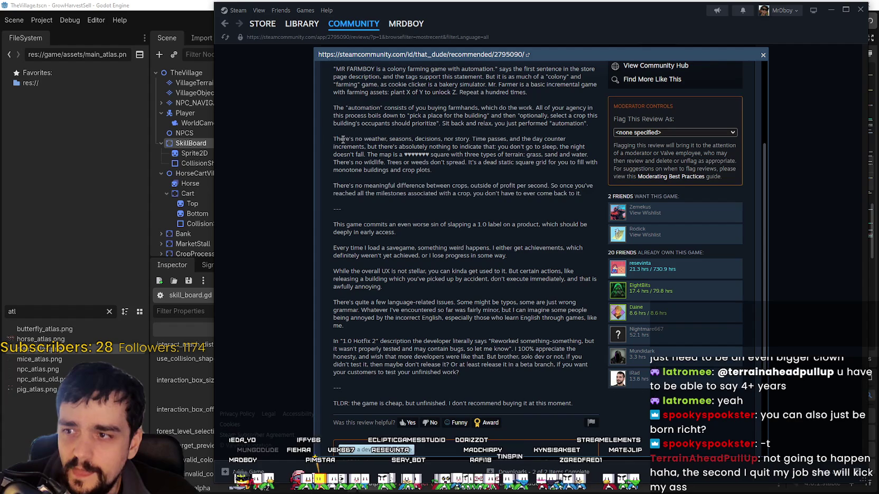
{"action": "mouse_move", "coordinate": [337, 140]}
{"action": "left_mouse_down"}
{"action": "mouse_move", "coordinate": [448, 147]}
{"action": "mouse_move", "coordinate": [496, 136]}
{"action": "mouse_move", "coordinate": [579, 139]}
{"action": "mouse_move", "coordinate": [378, 155]}
{"action": "mouse_move", "coordinate": [370, 146]}
{"action": "mouse_move", "coordinate": [576, 148]}
{"action": "mouse_move", "coordinate": [555, 157]}
{"action": "mouse_move", "coordinate": [347, 153]}
{"action": "mouse_move", "coordinate": [378, 154]}
{"action": "mouse_move", "coordinate": [364, 146]}
{"action": "mouse_move", "coordinate": [376, 154]}
{"action": "mouse_move", "coordinate": [520, 163]}
{"action": "mouse_move", "coordinate": [536, 156]}
{"action": "mouse_move", "coordinate": [478, 148]}
{"action": "left_mouse_up"}
{"action": "left_click", "coordinate": [479, 148]}
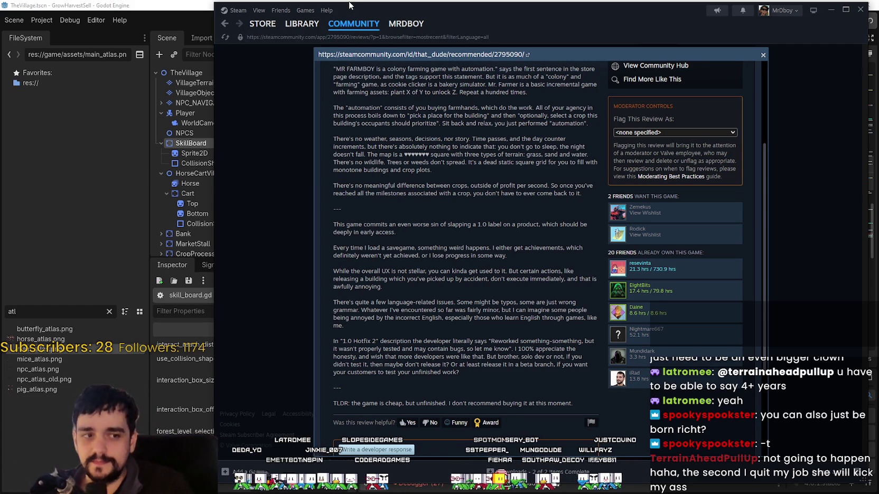
{"action": "mouse_move", "coordinate": [340, 25]}
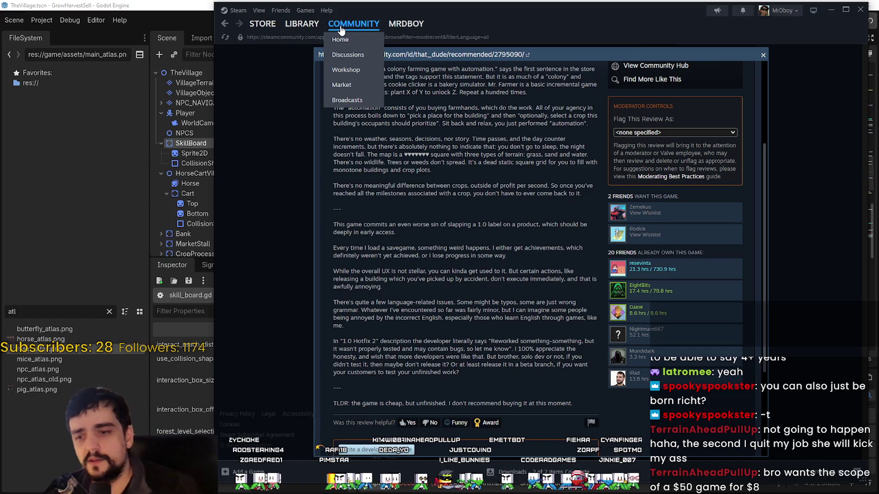
{"action": "scroll", "coordinate": [576, 306], "scroll_direction": "down", "scroll_amount": 3}
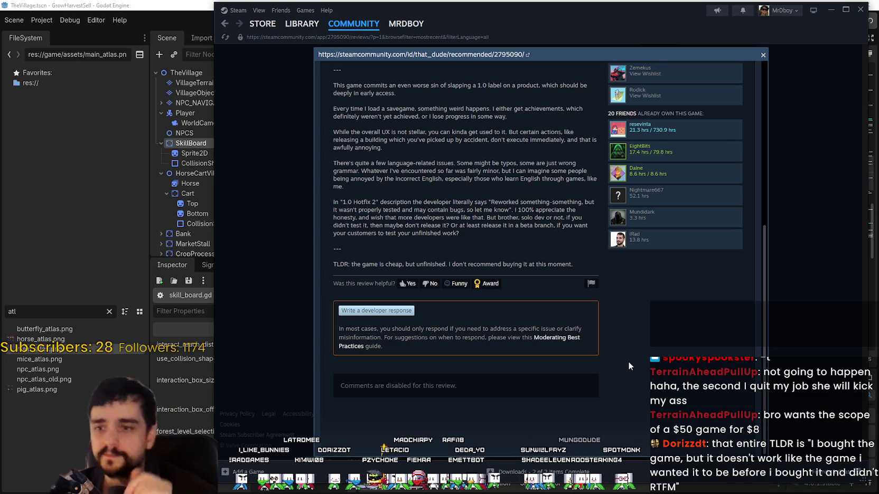
{"action": "scroll", "coordinate": [544, 427], "scroll_direction": "up", "scroll_amount": 3}
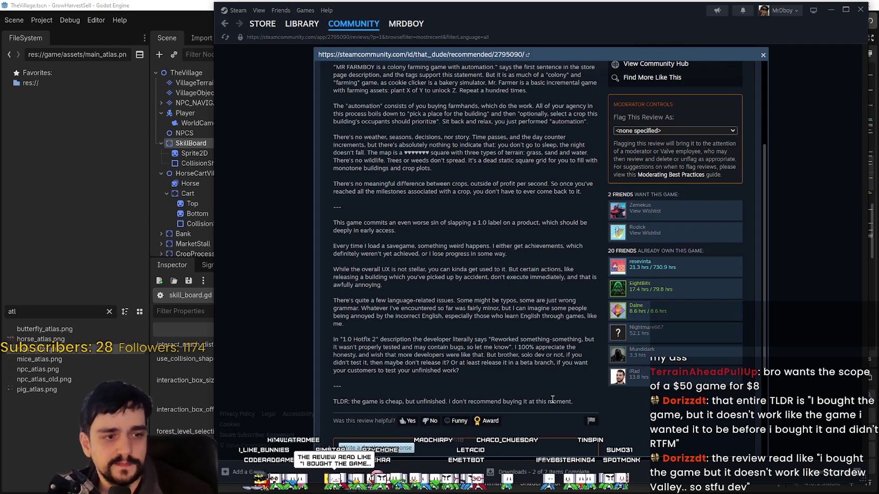
{"action": "scroll", "coordinate": [548, 355], "scroll_direction": "up", "scroll_amount": 1}
{"action": "scroll", "coordinate": [560, 352], "scroll_direction": "up", "scroll_amount": 2}
{"action": "scroll", "coordinate": [561, 353], "scroll_direction": "down", "scroll_amount": 5}
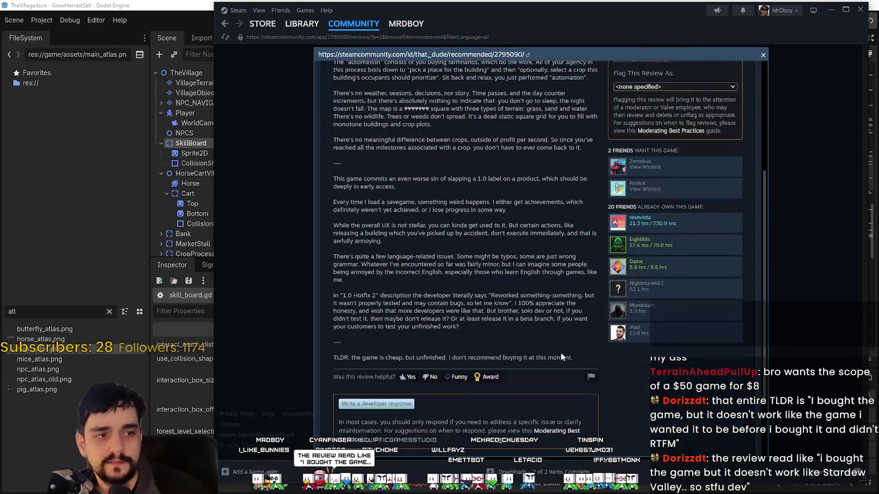
{"action": "scroll", "coordinate": [561, 353], "scroll_direction": "up", "scroll_amount": 5}
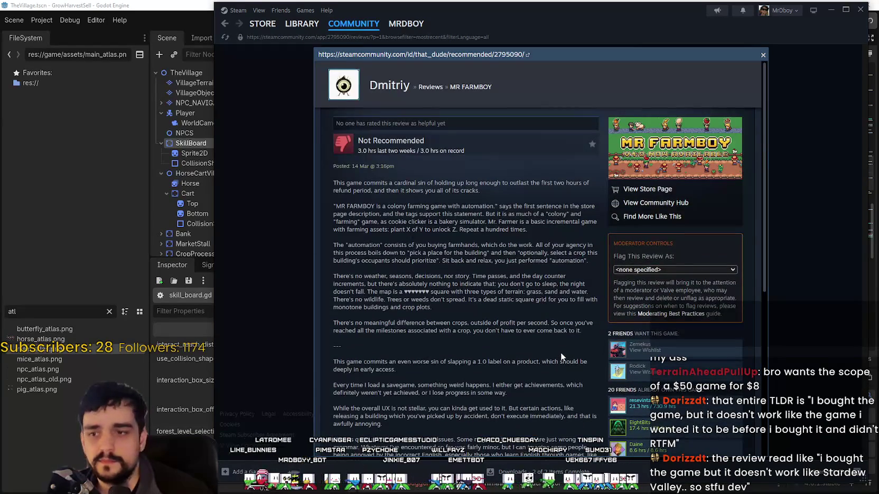
{"action": "scroll", "coordinate": [560, 352], "scroll_direction": "down", "scroll_amount": 3}
{"action": "scroll", "coordinate": [554, 355], "scroll_direction": "down", "scroll_amount": 3}
{"action": "scroll", "coordinate": [535, 279], "scroll_direction": "up", "scroll_amount": 6}
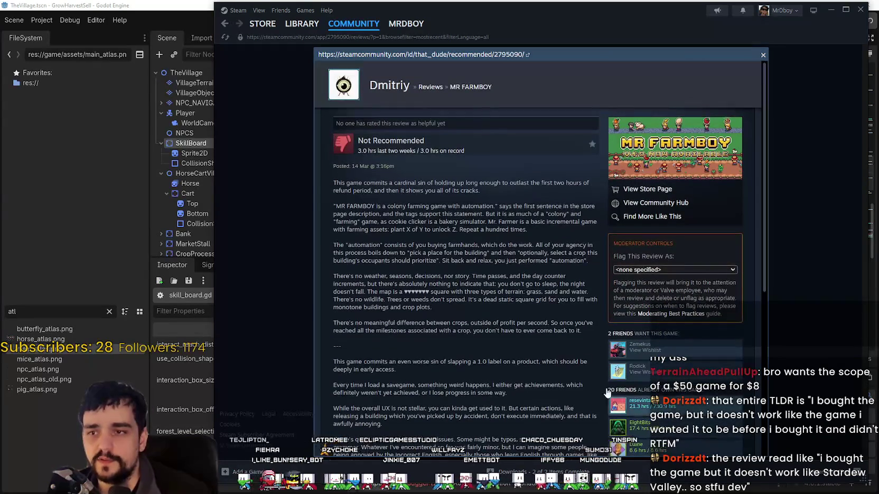
{"action": "scroll", "coordinate": [552, 266], "scroll_direction": "down", "scroll_amount": 5}
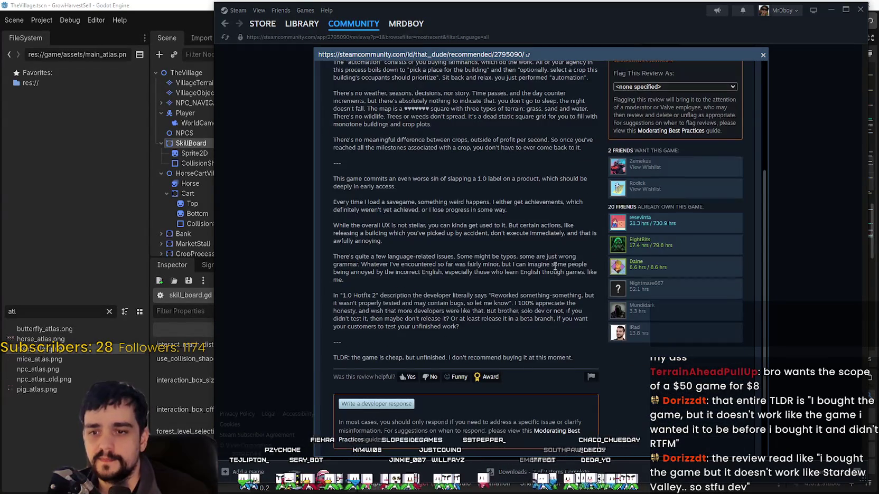
{"action": "scroll", "coordinate": [722, 383], "scroll_direction": "down", "scroll_amount": 3}
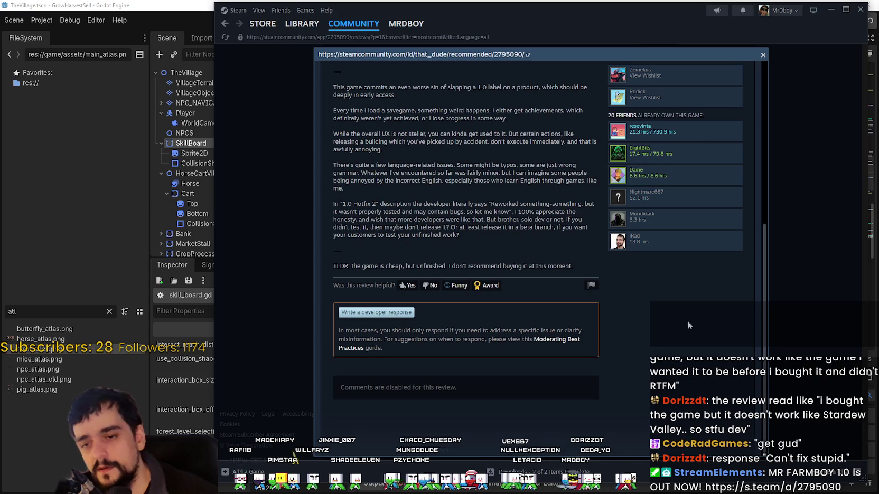
Step: Close the MR FARMBOY review popup and go to the game's store page
{"action": "left_click", "coordinate": [776, 317]}
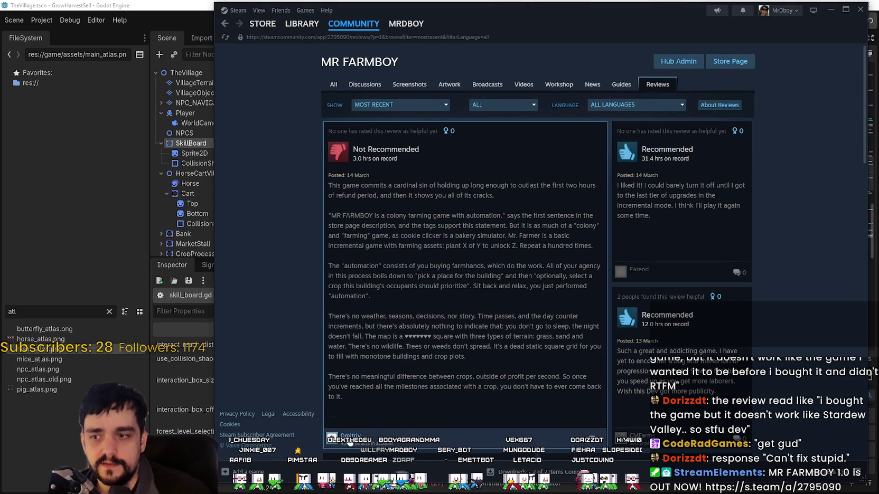
{"action": "scroll", "coordinate": [681, 370], "scroll_direction": "down", "scroll_amount": 3}
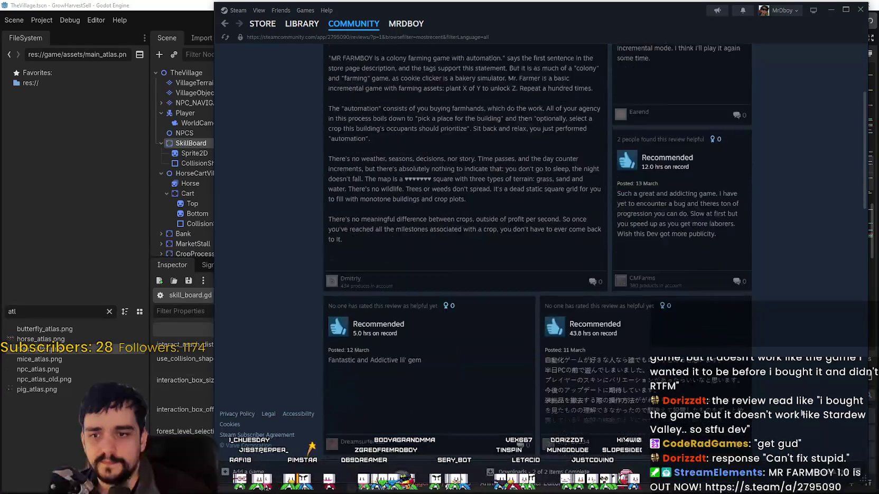
{"action": "scroll", "coordinate": [608, 80], "scroll_direction": "up", "scroll_amount": 3}
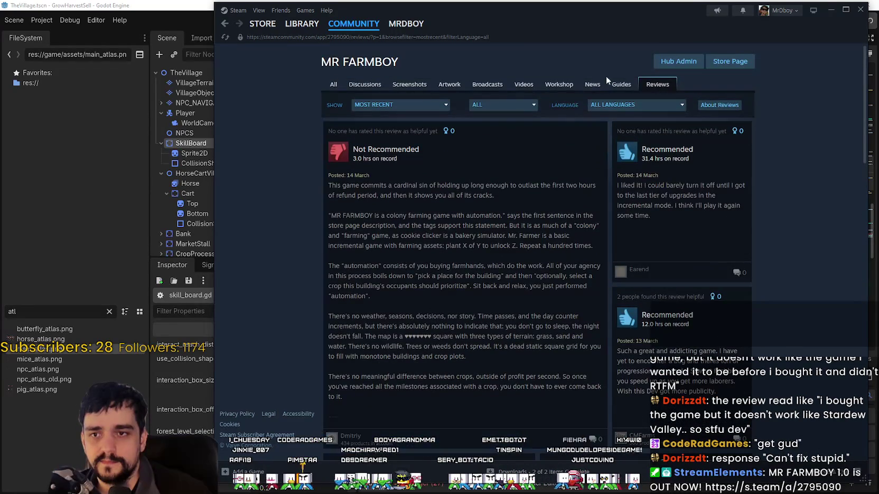
{"action": "left_click", "coordinate": [727, 65]}
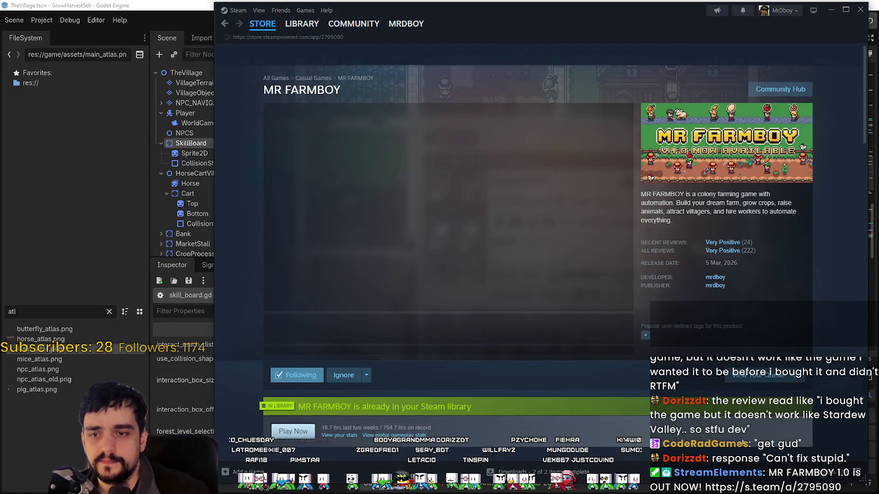
Step: Scroll down through the MR FARMBOY store page's customer reviews and back to the top
{"action": "scroll", "coordinate": [580, 351], "scroll_direction": "down", "scroll_amount": 15}
{"action": "scroll", "coordinate": [704, 414], "scroll_direction": "down", "scroll_amount": 15}
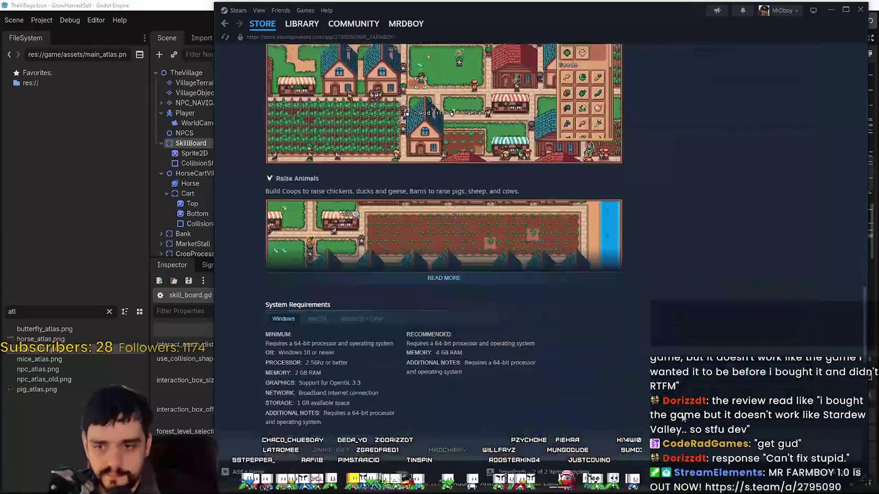
{"action": "scroll", "coordinate": [683, 418], "scroll_direction": "down", "scroll_amount": 10}
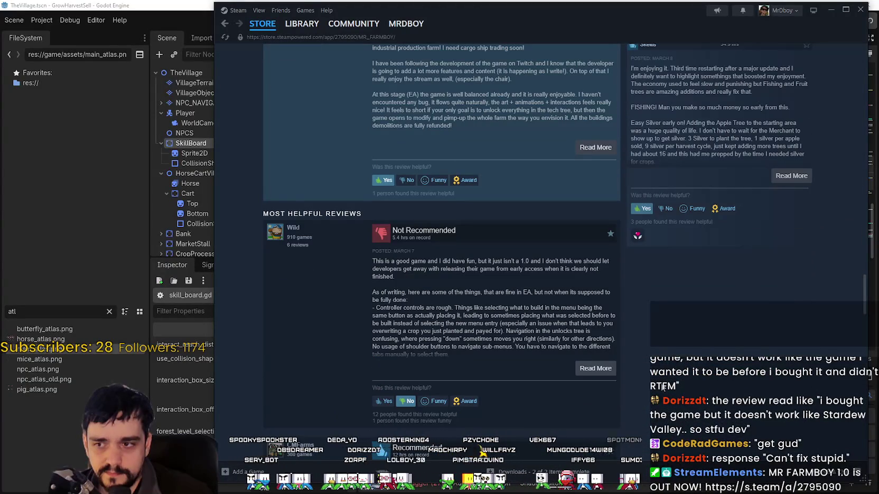
{"action": "scroll", "coordinate": [662, 388], "scroll_direction": "down", "scroll_amount": 1}
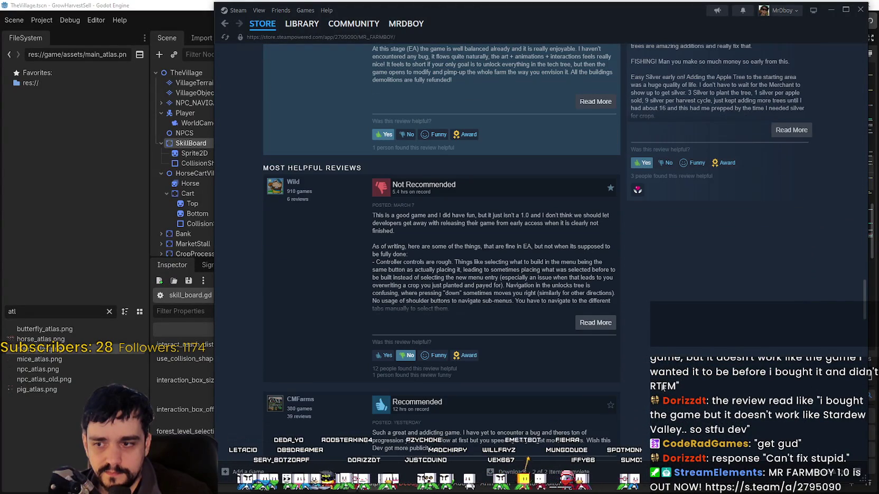
{"action": "scroll", "coordinate": [632, 391], "scroll_direction": "down", "scroll_amount": 10}
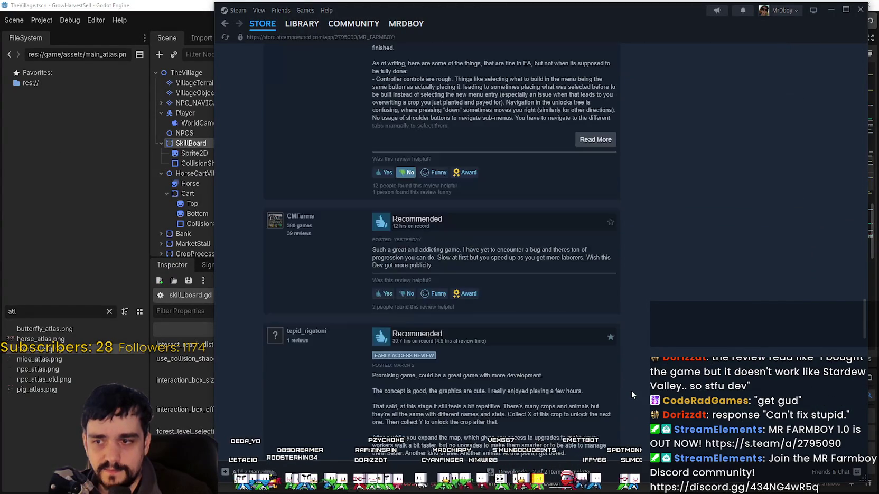
{"action": "scroll", "coordinate": [620, 377], "scroll_direction": "down", "scroll_amount": 5}
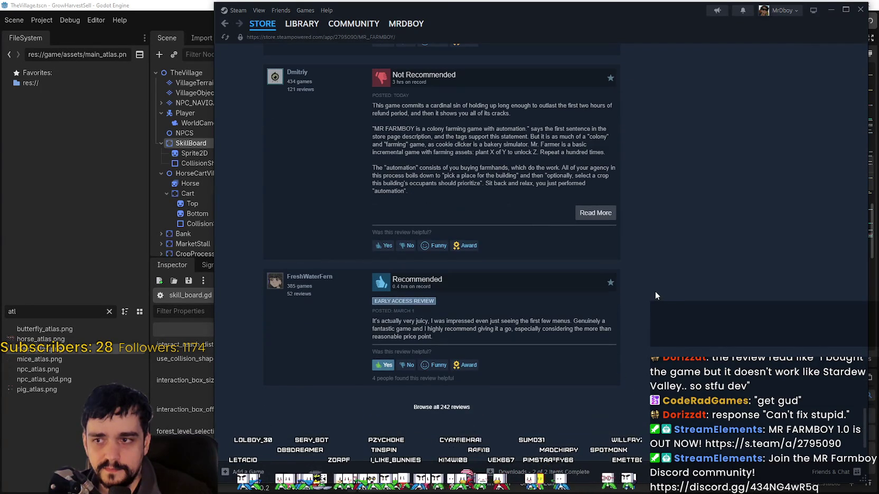
{"action": "scroll", "coordinate": [635, 381], "scroll_direction": "up", "scroll_amount": 4}
{"action": "scroll", "coordinate": [635, 387], "scroll_direction": "down", "scroll_amount": 3}
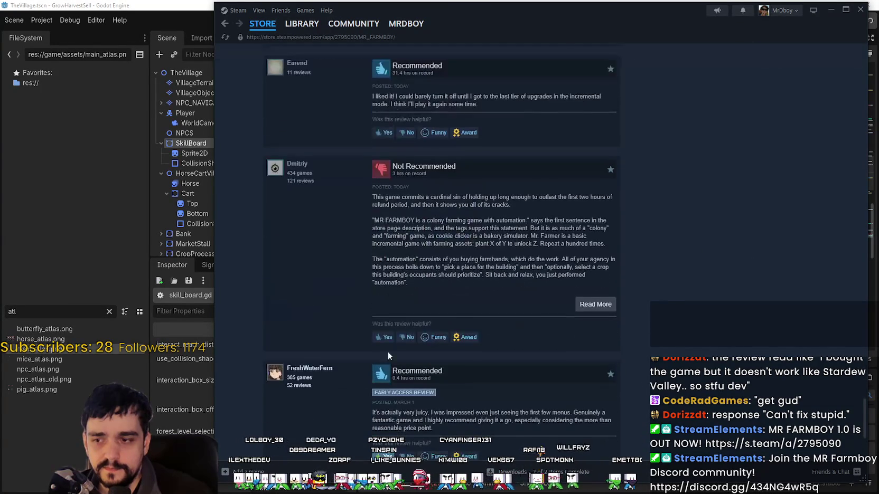
{"action": "scroll", "coordinate": [510, 375], "scroll_direction": "up", "scroll_amount": 5}
{"action": "scroll", "coordinate": [509, 371], "scroll_direction": "up", "scroll_amount": 15}
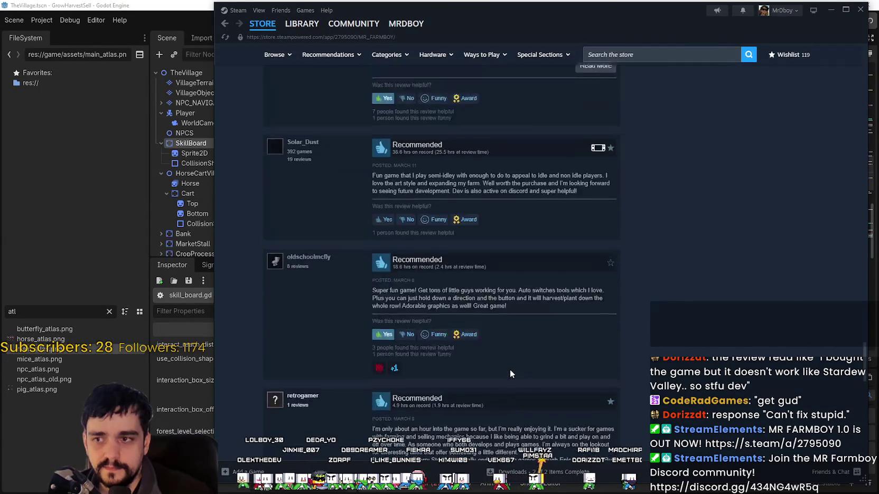
{"action": "scroll", "coordinate": [508, 369], "scroll_direction": "up", "scroll_amount": 15}
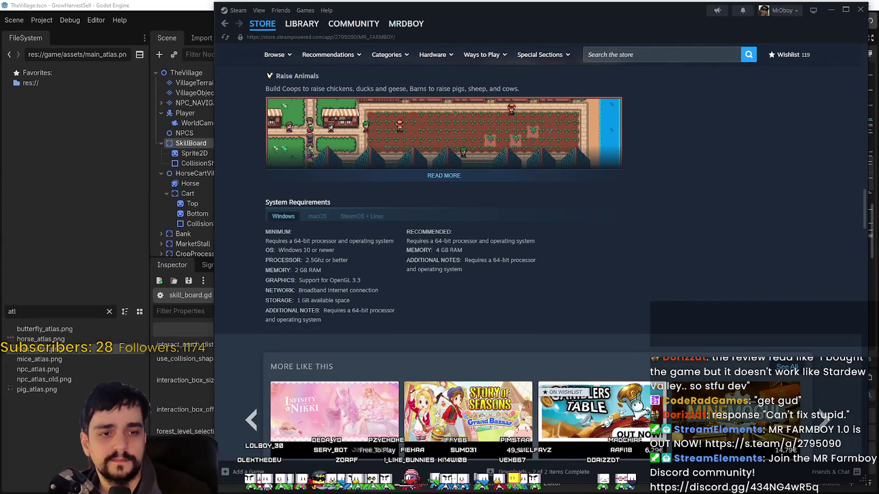
{"action": "scroll", "coordinate": [629, 340], "scroll_direction": "up", "scroll_amount": 6}
{"action": "scroll", "coordinate": [634, 337], "scroll_direction": "up", "scroll_amount": 15}
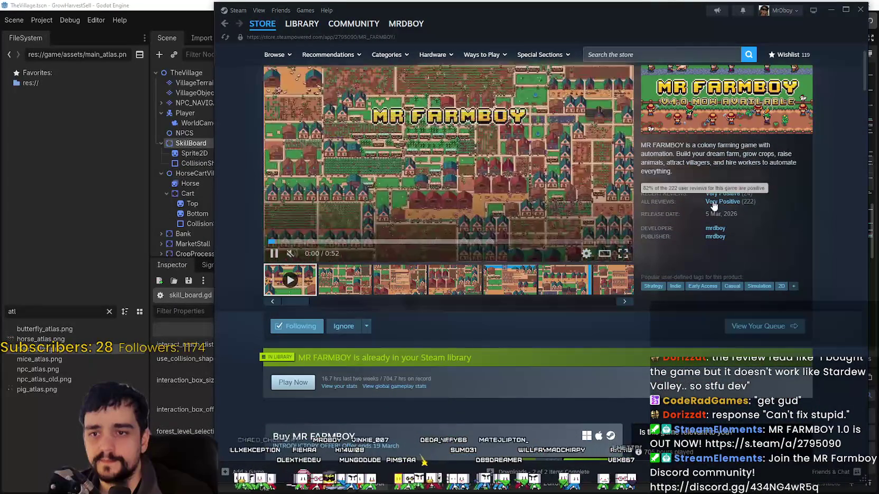
{"action": "scroll", "coordinate": [793, 132], "scroll_direction": "up", "scroll_amount": 2}
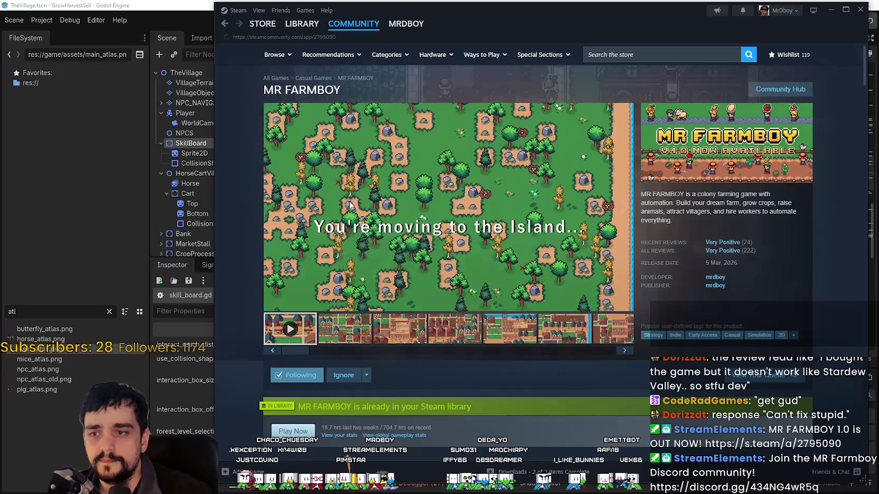
Step: Open the MR FARMBOY community hub and browse its discussion topics
{"action": "left_click", "coordinate": [803, 92]}
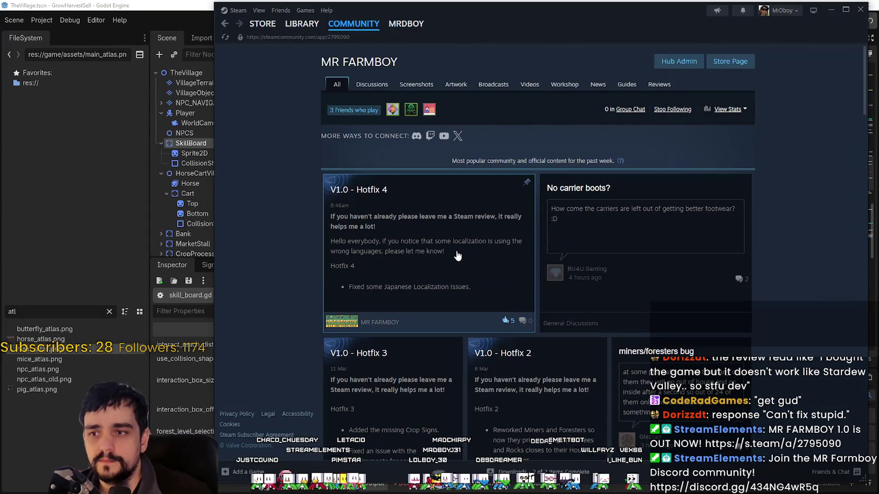
{"action": "left_click", "coordinate": [375, 88]}
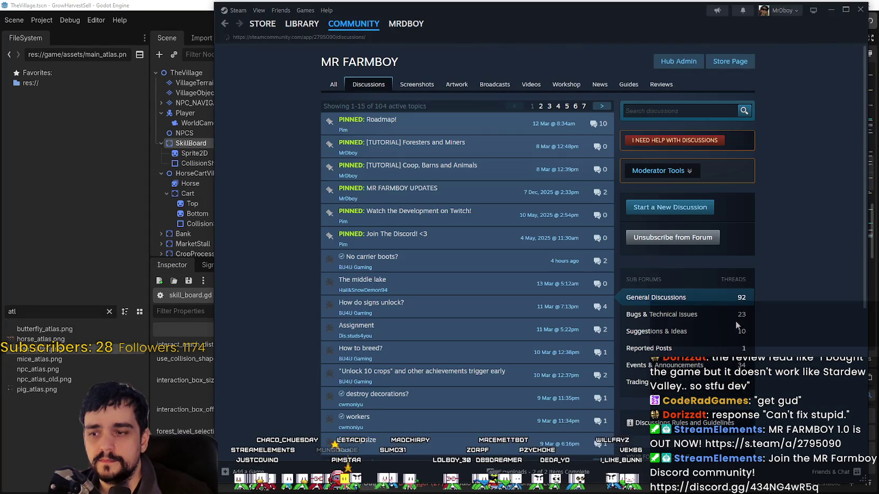
{"action": "scroll", "coordinate": [787, 326], "scroll_direction": "down", "scroll_amount": 3}
{"action": "scroll", "coordinate": [787, 326], "scroll_direction": "up", "scroll_amount": 3}
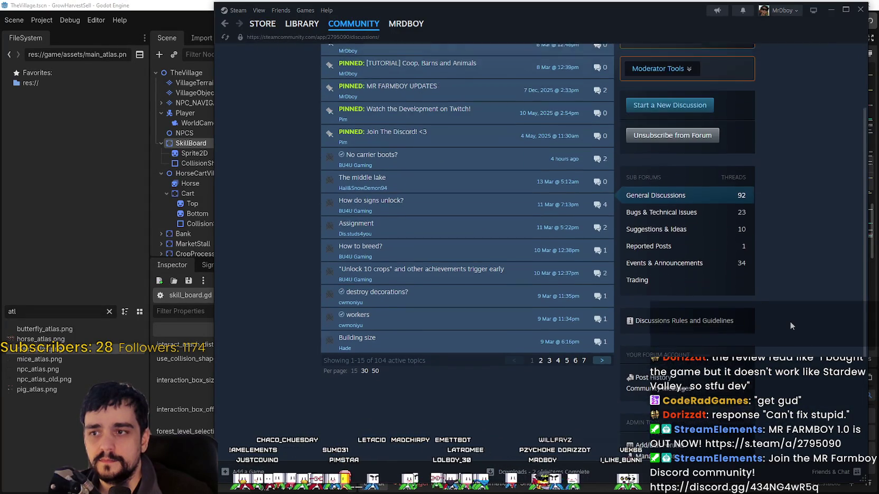
Step: Navigate via the library and store page back to the Community Hub overview and its reviews
{"action": "left_click", "coordinate": [301, 23]}
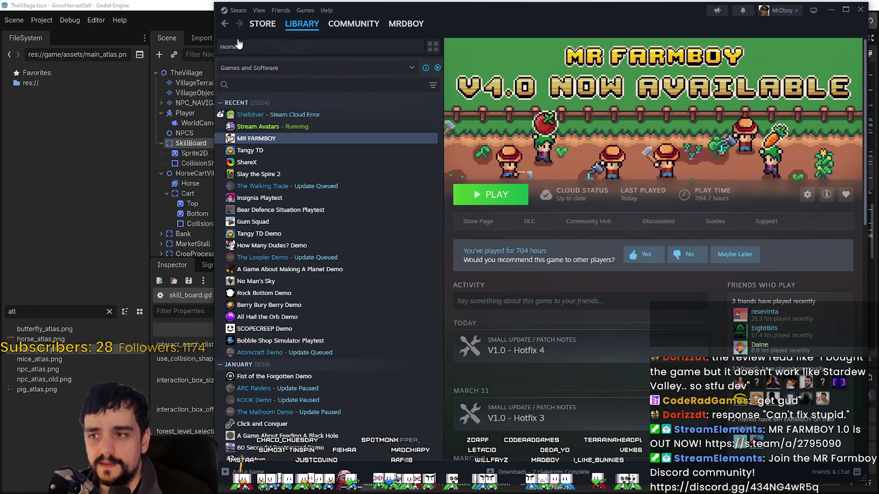
{"action": "left_click", "coordinate": [225, 23]}
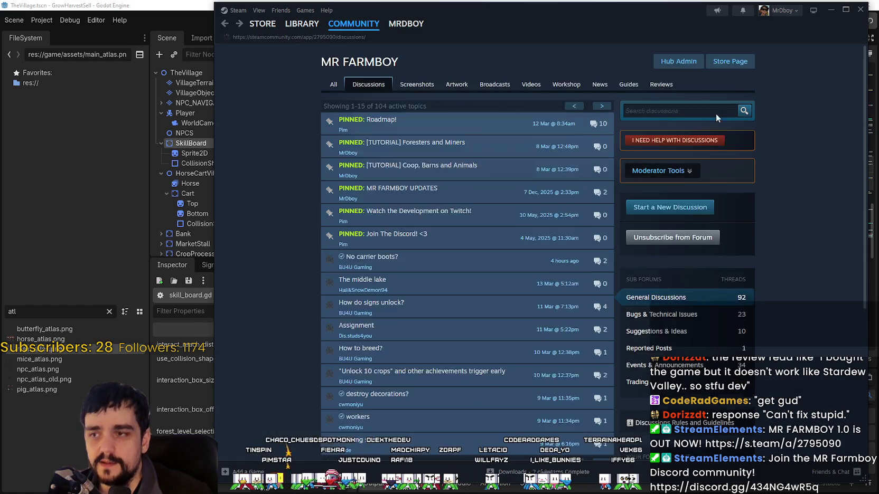
{"action": "left_click", "coordinate": [735, 64]}
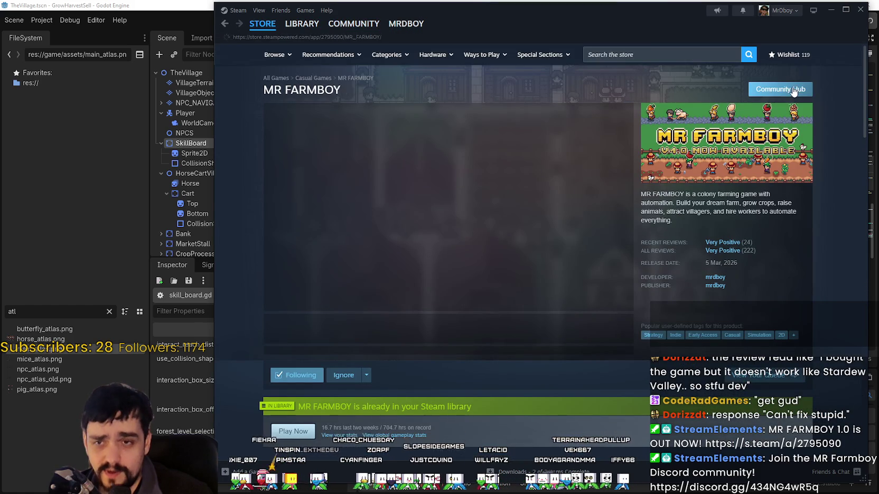
{"action": "left_click", "coordinate": [779, 88]}
{"action": "left_click", "coordinate": [661, 84]}
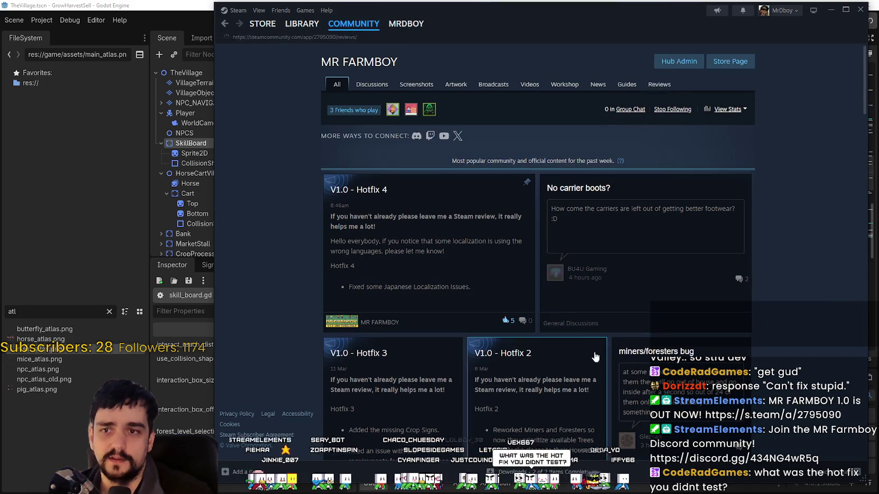
Step: Read through the MR FARMBOY community reviews, then return to the game's library page
{"action": "scroll", "coordinate": [501, 312], "scroll_direction": "down", "scroll_amount": 3}
{"action": "scroll", "coordinate": [581, 296], "scroll_direction": "up", "scroll_amount": 3}
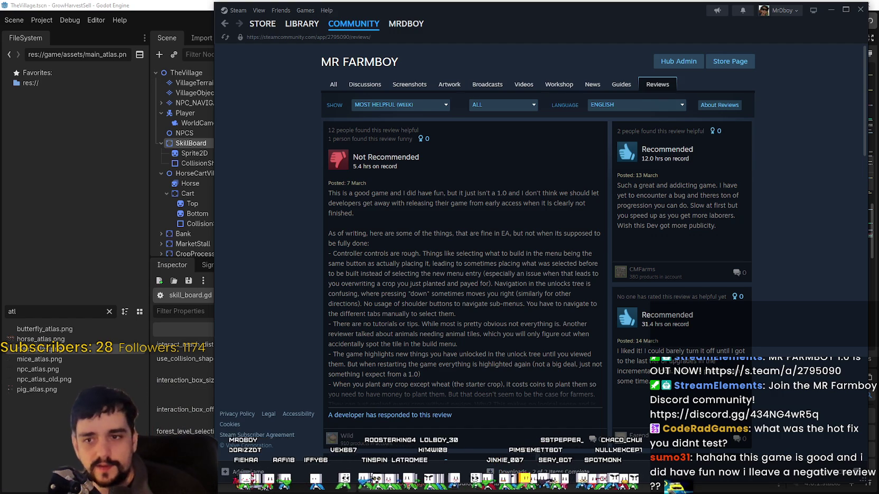
{"action": "scroll", "coordinate": [766, 222], "scroll_direction": "down", "scroll_amount": 7}
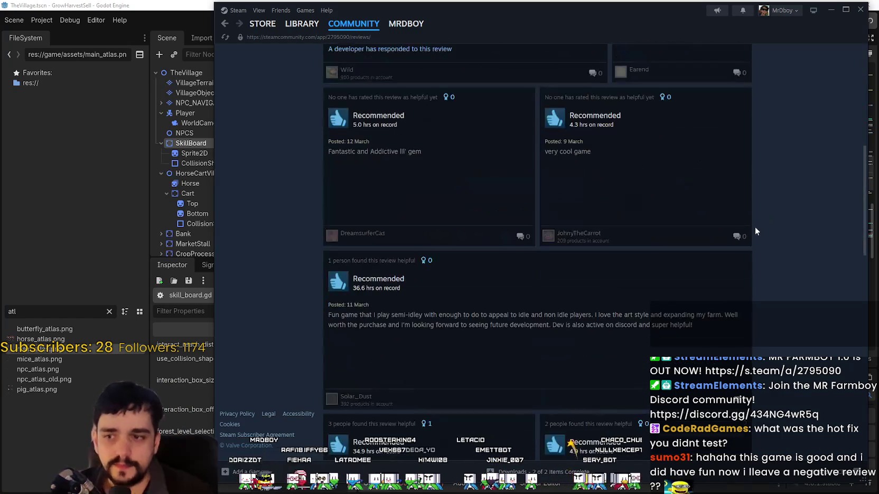
{"action": "left_click", "coordinate": [302, 23]}
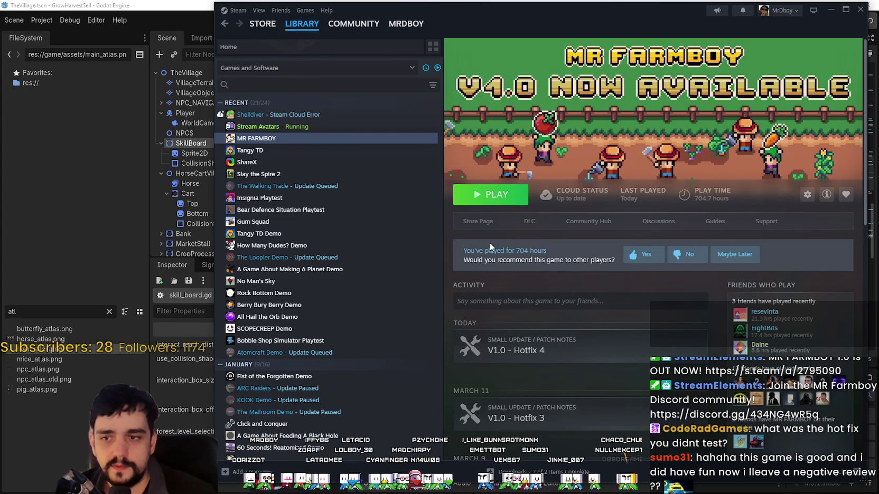
Step: Return Steam to the MR FARMBOY store page with its screenshots and reviews
{"action": "left_click", "coordinate": [487, 225]}
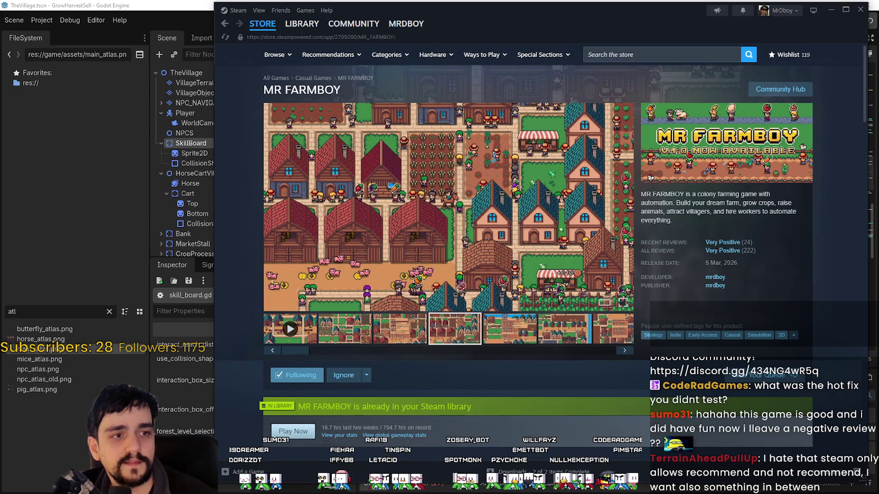
Step: Switch to the browser showing another streamer's live MR FARMBOY Twitch stream
{"action": "key", "text": "alt+Tab"}
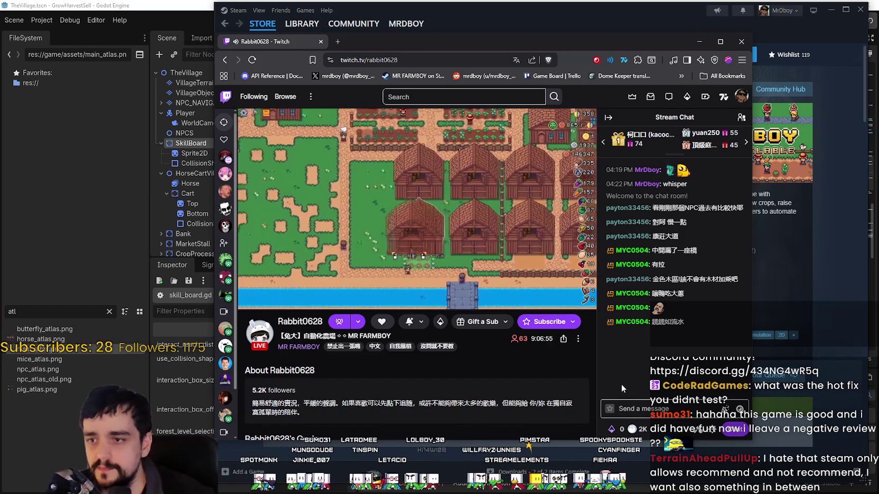
Step: Open and dismiss the stream player's settings, then launch Calculator and enter 3
{"action": "mouse_move", "coordinate": [584, 264]}
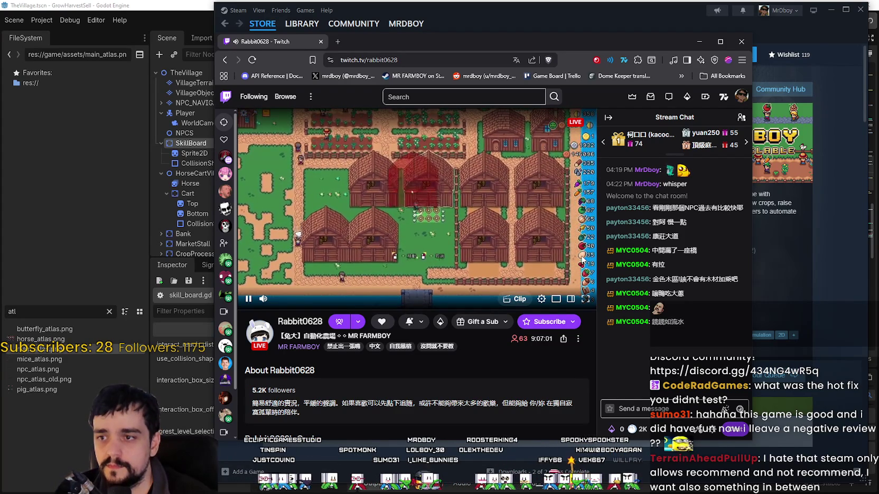
{"action": "left_click", "coordinate": [541, 299]}
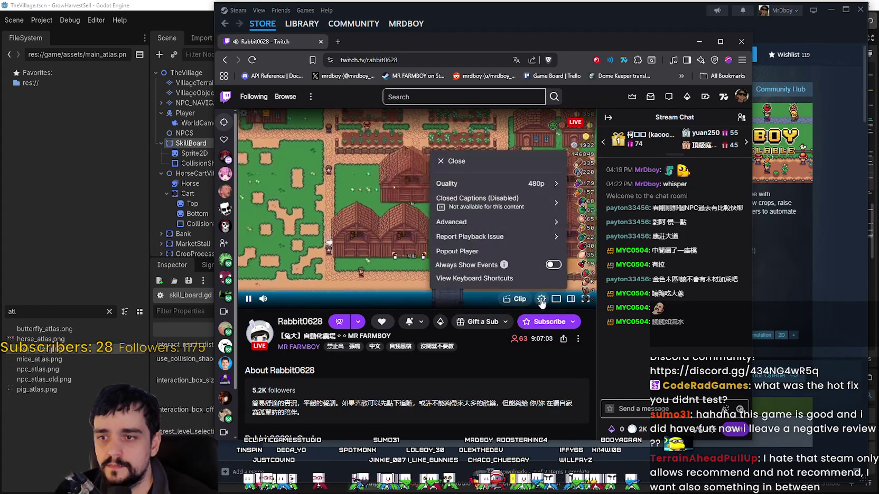
{"action": "left_click", "coordinate": [511, 157]}
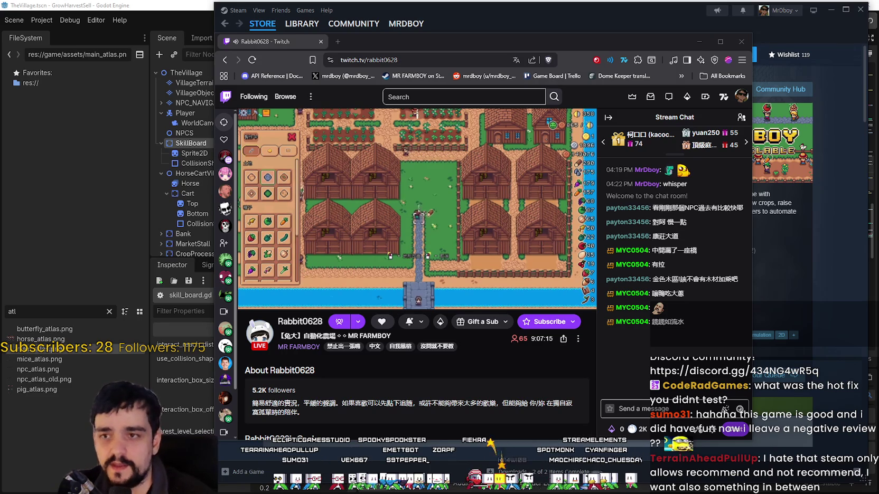
{"action": "key", "text": "XF86Calculator"}
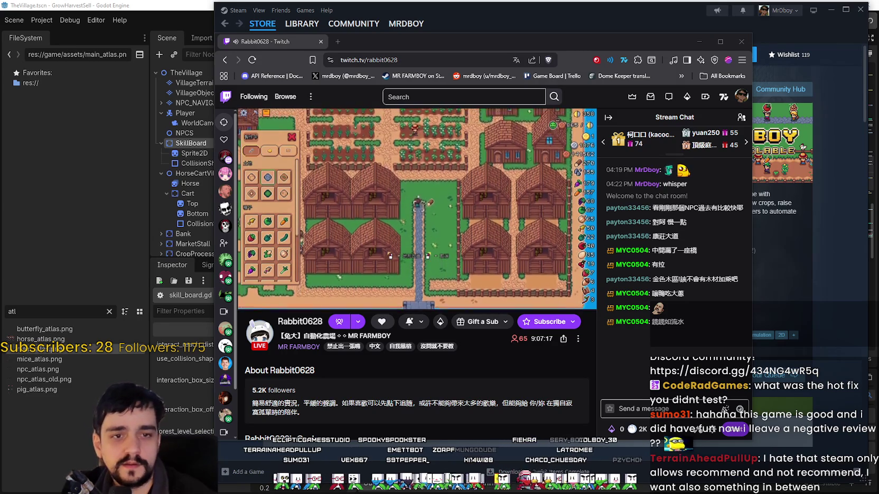
{"action": "type", "text": "3"}
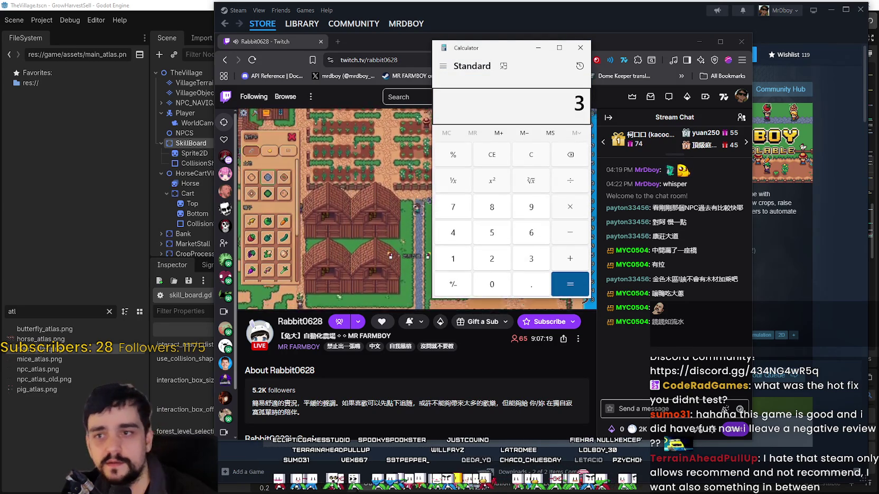
Step: Move Calculator to the left and compute 358 ÷ 60 = 5.966666666666667
{"action": "left_click_drag", "start_coordinate": [491, 47], "coordinate": [321, 100]}
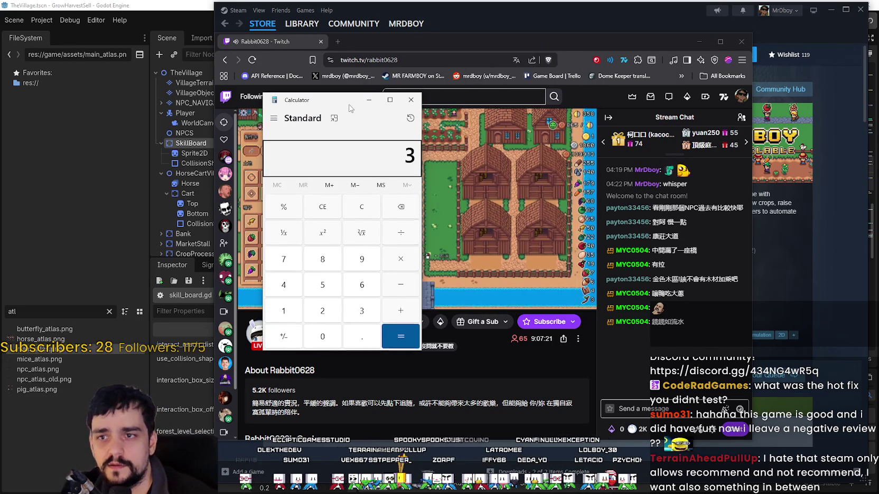
{"action": "type", "text": "58"}
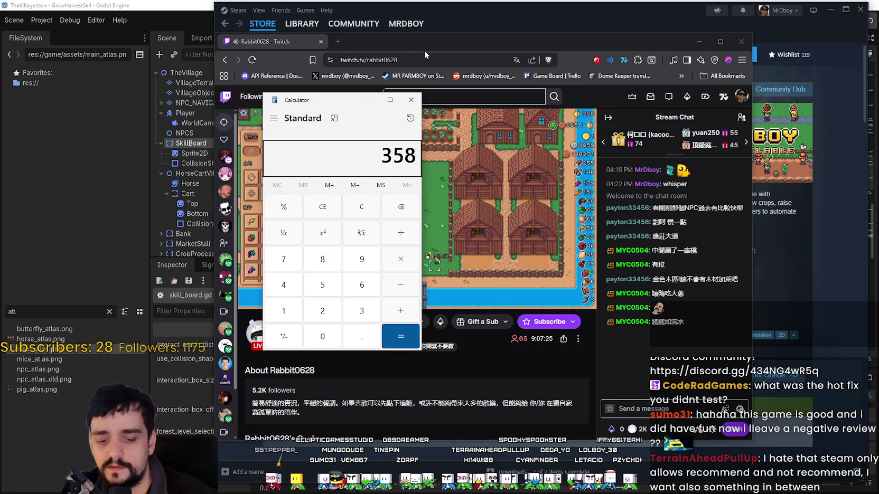
{"action": "type", "text": "/60"}
{"action": "key", "text": "Return"}
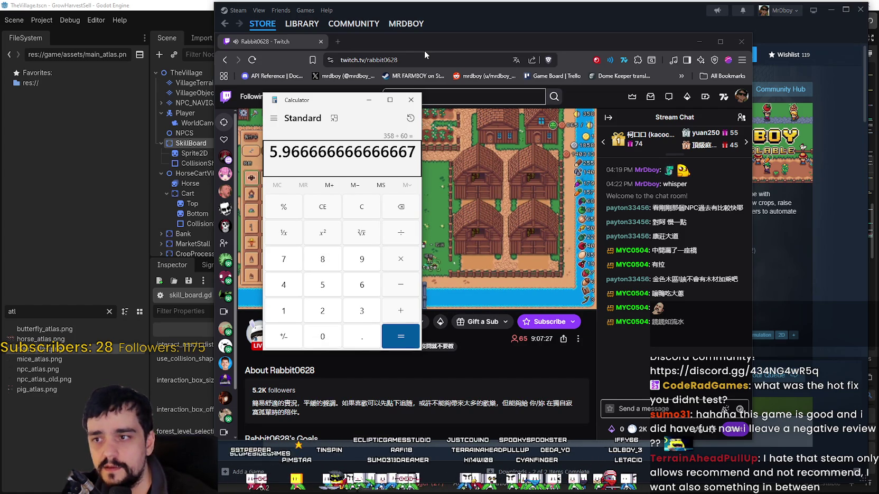
Step: Close Calculator, then focus and leave the Twitch chat box without sending anything
{"action": "left_click", "coordinate": [411, 100]}
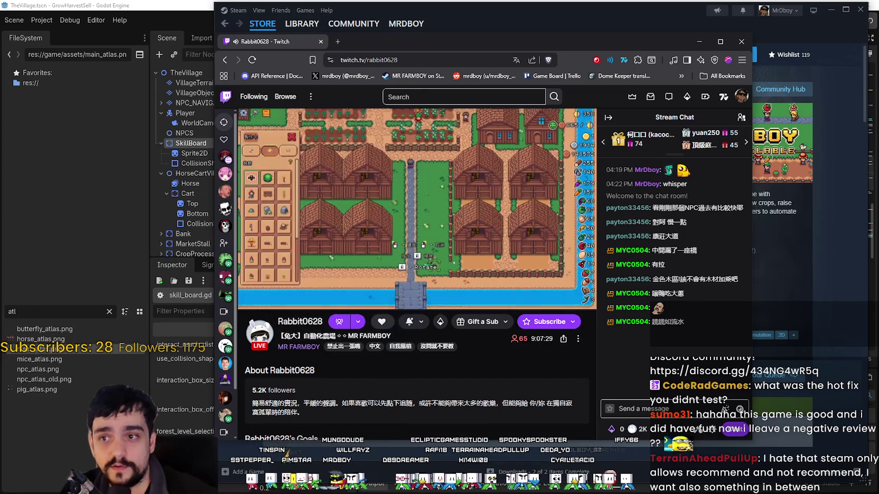
{"action": "left_click", "coordinate": [670, 402]}
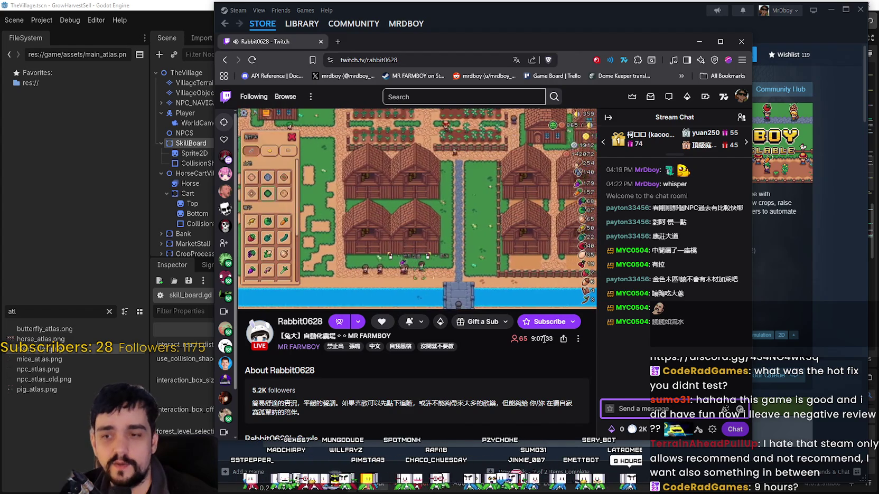
{"action": "left_click", "coordinate": [508, 351]}
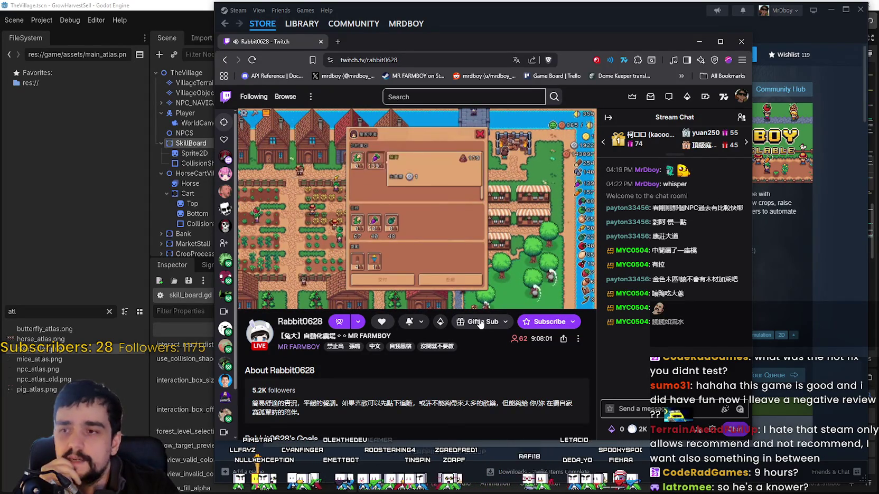
{"action": "mouse_move", "coordinate": [414, 267]}
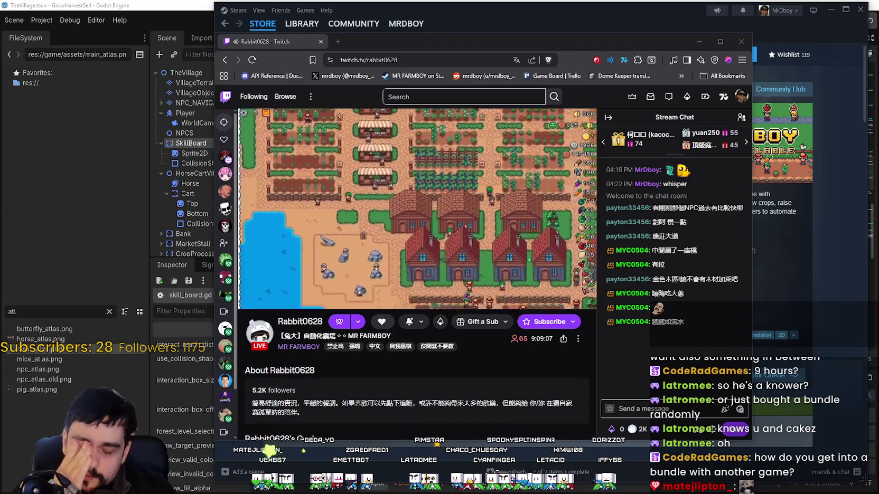
{"action": "mouse_move", "coordinate": [470, 230]}
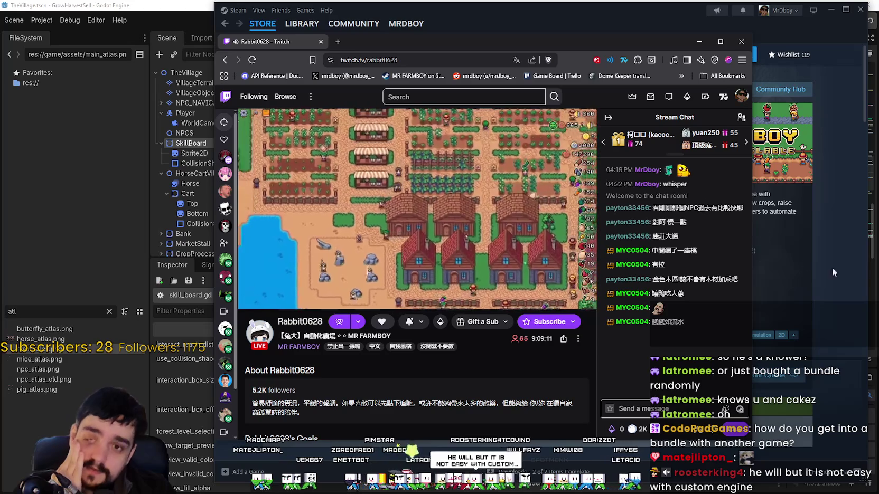
Step: Bring Steam forward and scroll the MR FARMBOY page down to bundles, requirements and More Like This
{"action": "left_click", "coordinate": [852, 267]}
{"action": "scroll", "coordinate": [852, 267], "scroll_direction": "down", "scroll_amount": 10}
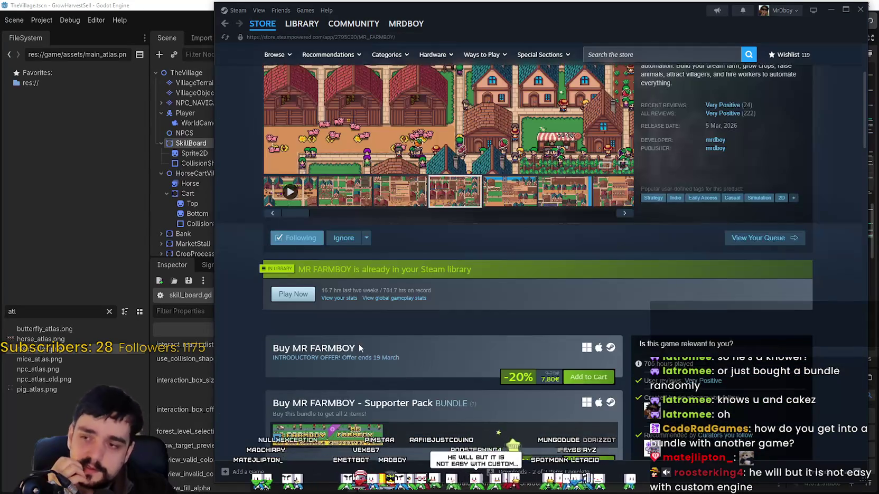
{"action": "scroll", "coordinate": [427, 268], "scroll_direction": "down", "scroll_amount": 2}
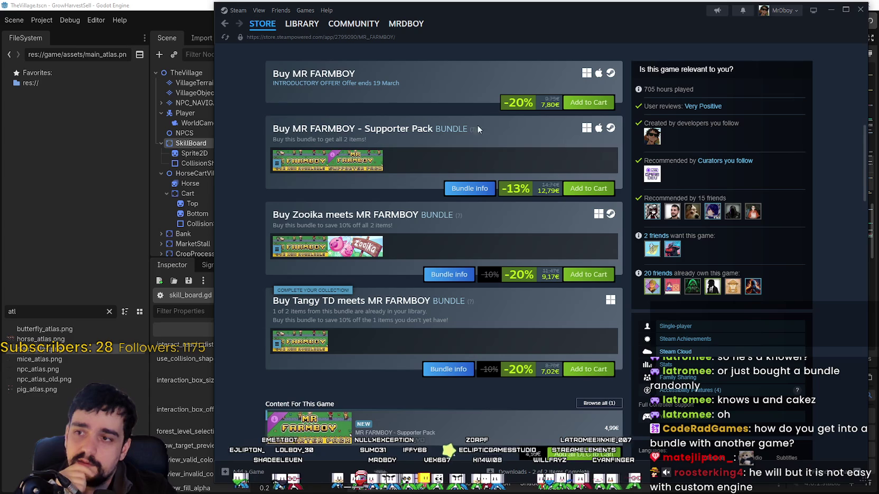
{"action": "mouse_move", "coordinate": [356, 168]}
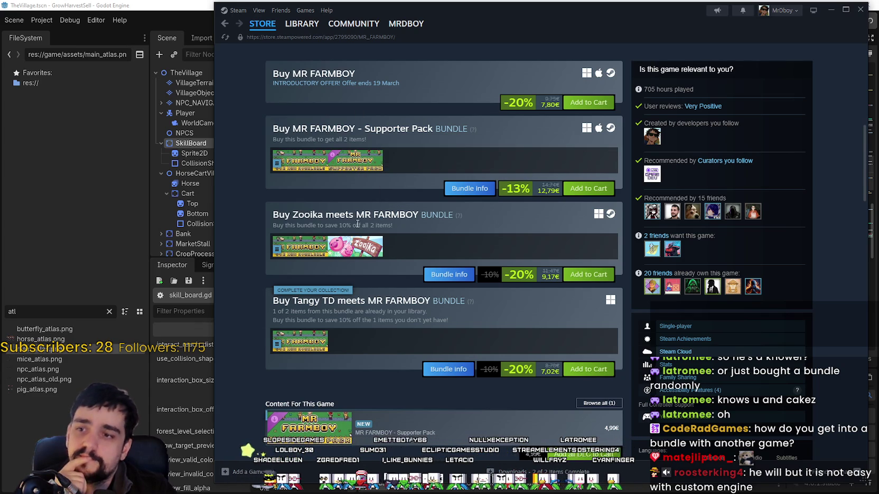
{"action": "mouse_move", "coordinate": [368, 252]}
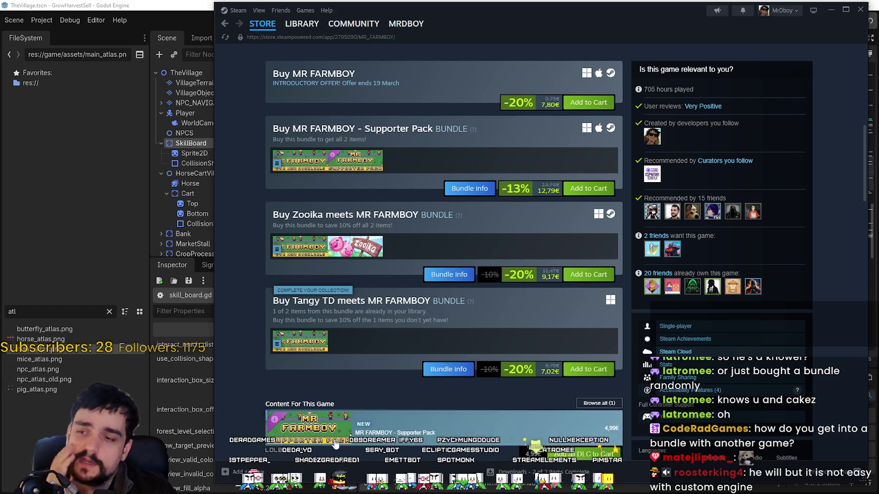
{"action": "scroll", "coordinate": [366, 413], "scroll_direction": "up", "scroll_amount": 3}
{"action": "scroll", "coordinate": [365, 412], "scroll_direction": "down", "scroll_amount": 3}
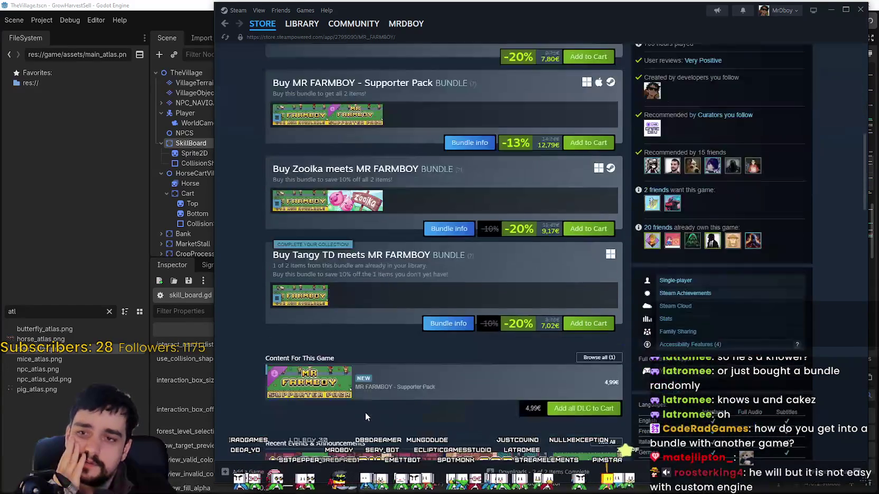
{"action": "scroll", "coordinate": [365, 412], "scroll_direction": "up", "scroll_amount": 3}
{"action": "scroll", "coordinate": [463, 351], "scroll_direction": "down", "scroll_amount": 3}
{"action": "scroll", "coordinate": [492, 365], "scroll_direction": "down", "scroll_amount": 1}
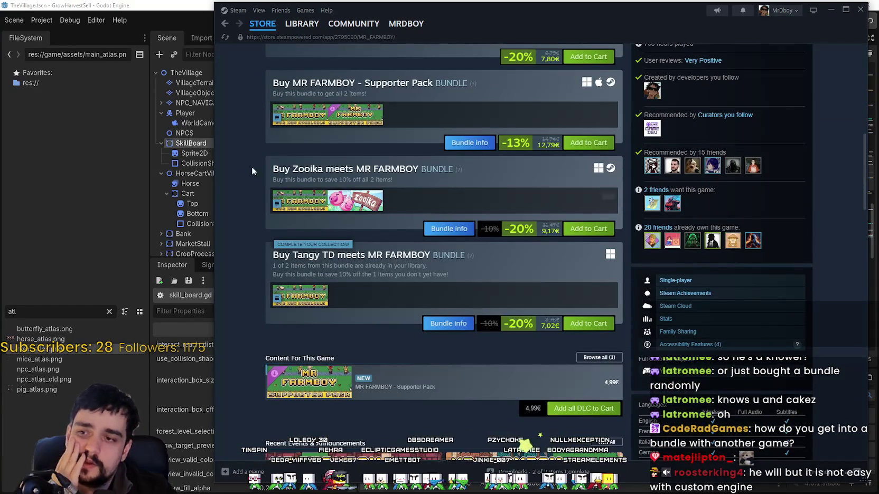
{"action": "scroll", "coordinate": [478, 366], "scroll_direction": "up", "scroll_amount": 10}
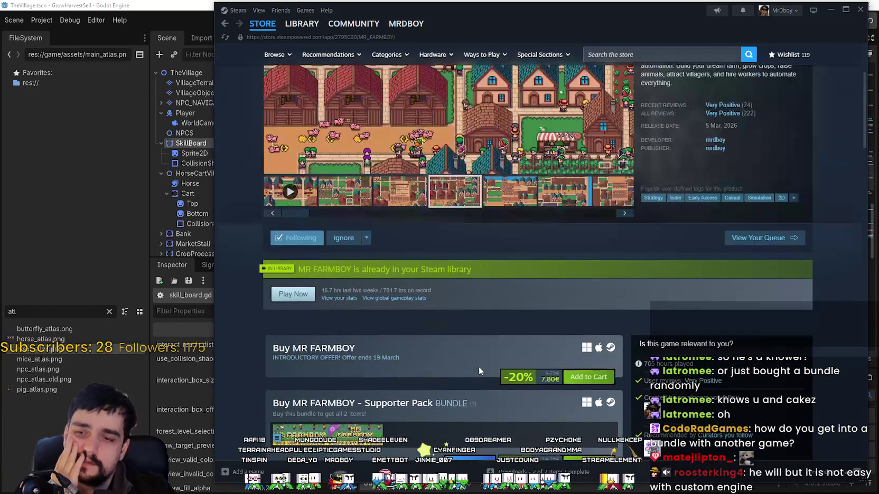
{"action": "scroll", "coordinate": [480, 364], "scroll_direction": "down", "scroll_amount": 15}
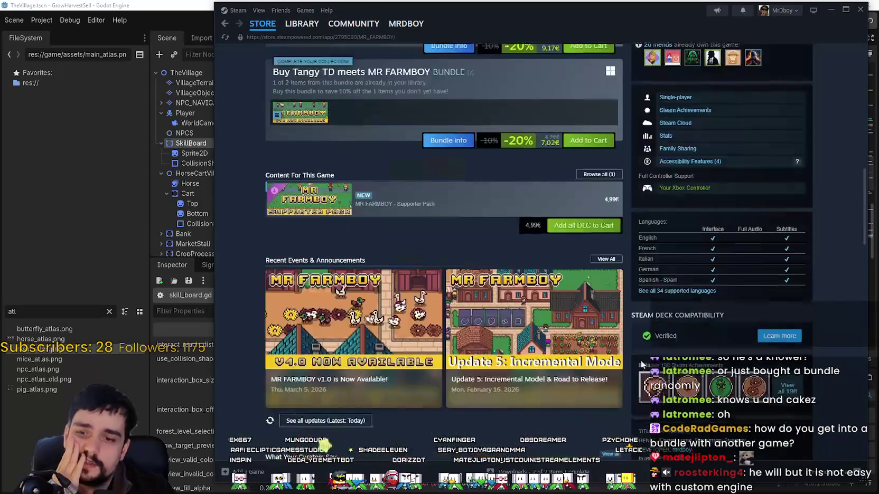
{"action": "scroll", "coordinate": [640, 361], "scroll_direction": "down", "scroll_amount": 12}
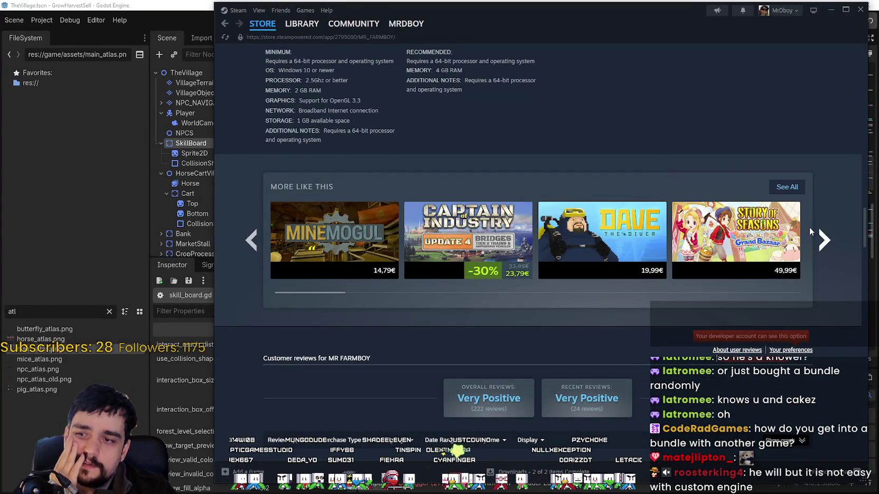
Step: Page through the More Like This recommendations, then go to the Steam store home page
{"action": "left_click", "coordinate": [823, 240]}
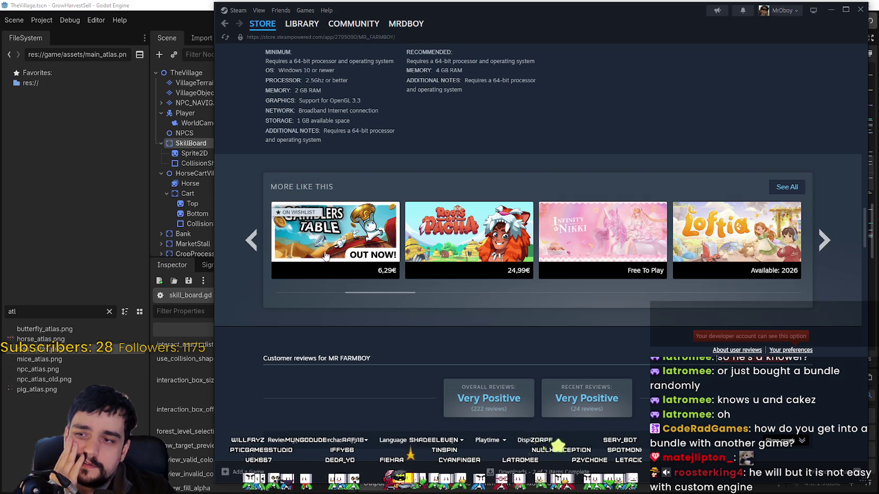
{"action": "mouse_move", "coordinate": [480, 227]}
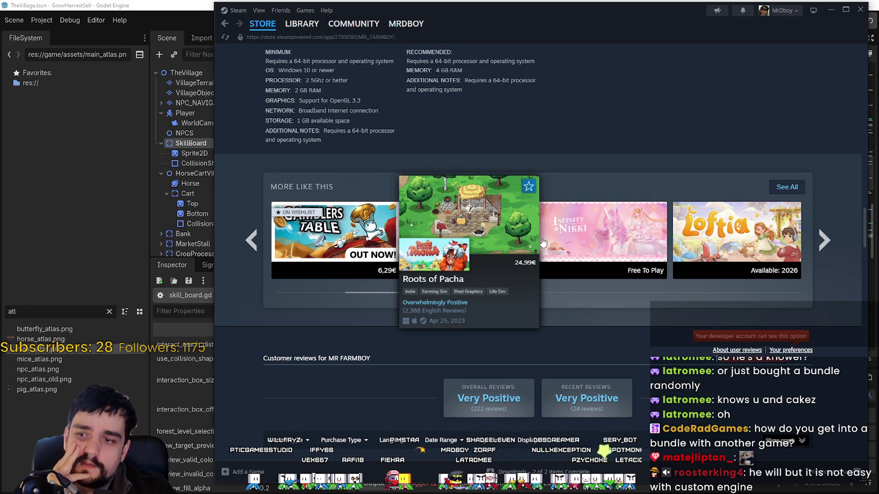
{"action": "left_click", "coordinate": [825, 242]}
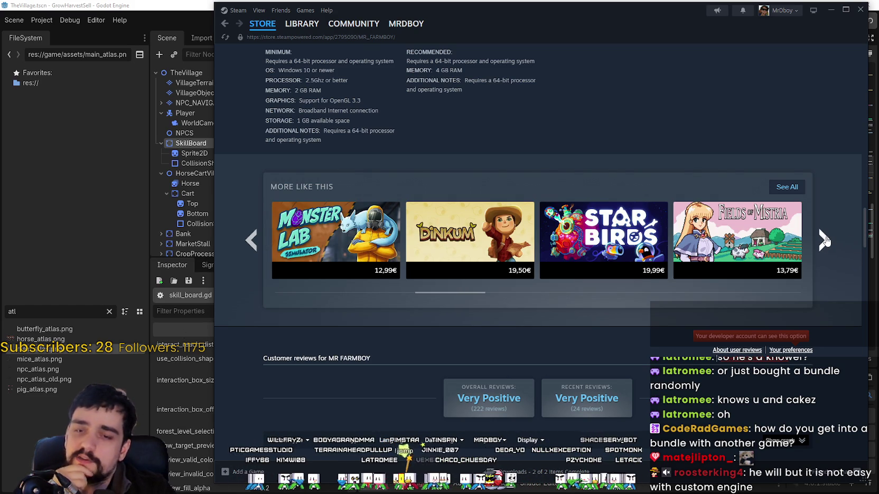
{"action": "left_click", "coordinate": [826, 241]}
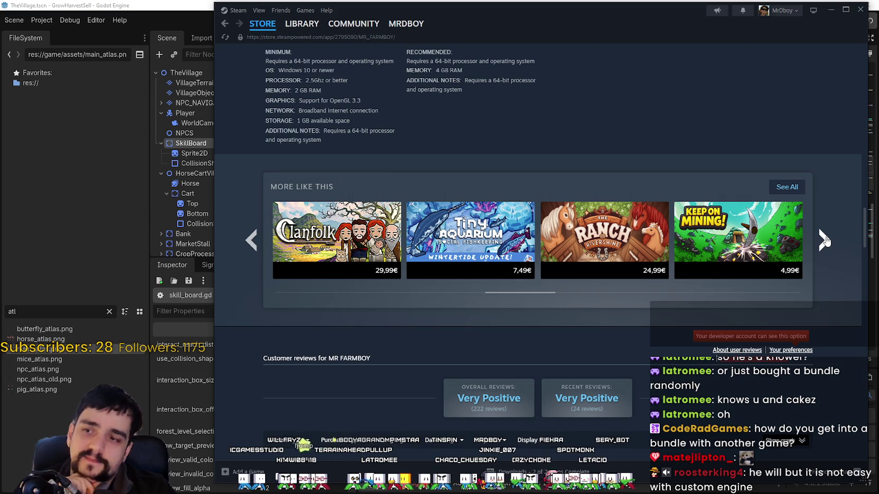
{"action": "left_click", "coordinate": [825, 241]}
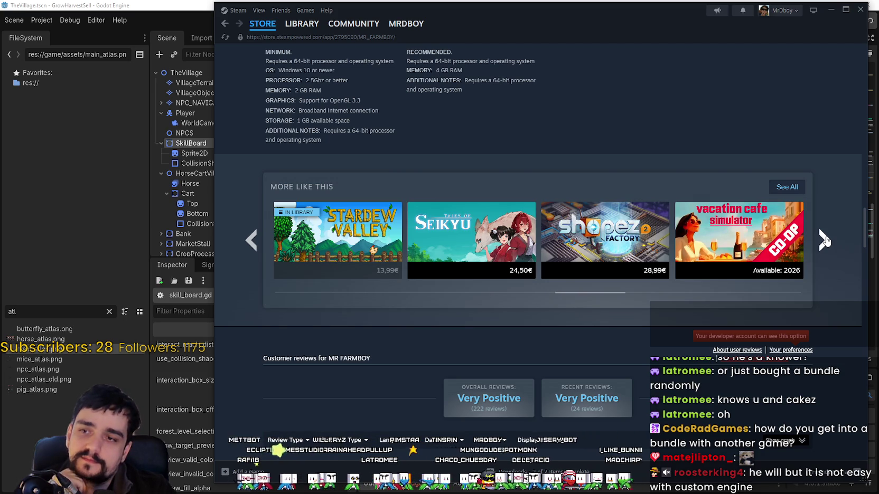
{"action": "left_click", "coordinate": [825, 242]}
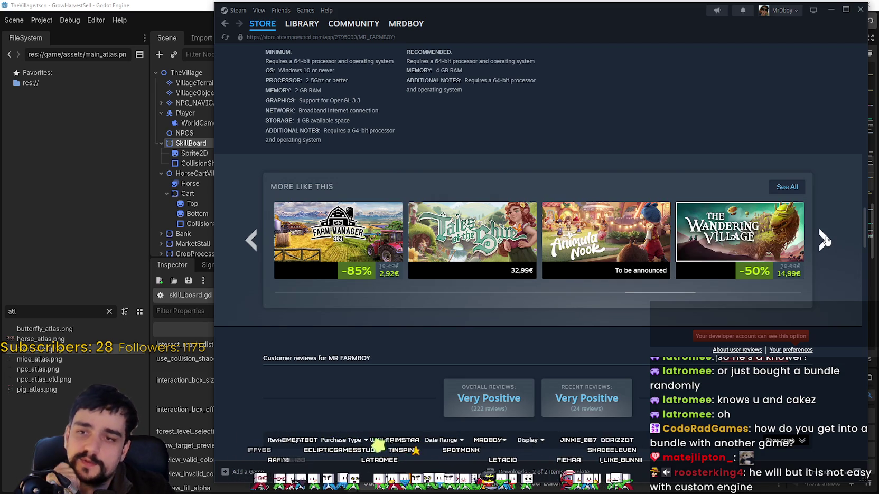
{"action": "left_click", "coordinate": [825, 242]}
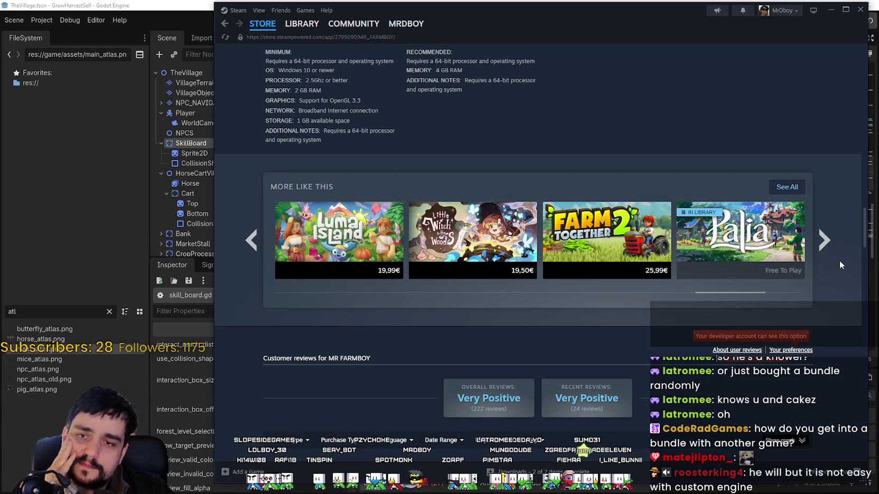
{"action": "left_click", "coordinate": [834, 241]}
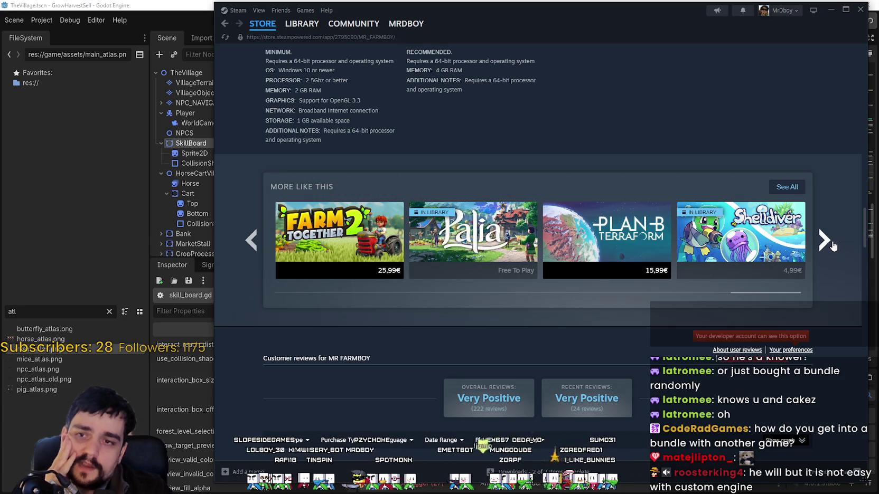
{"action": "left_click", "coordinate": [262, 23]}
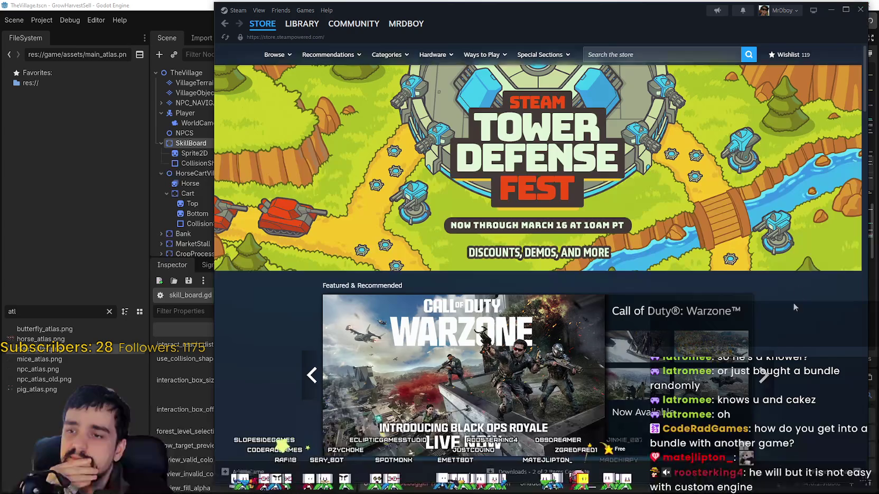
Step: Scroll down the Steam store home page, then close the Steam window
{"action": "scroll", "coordinate": [792, 344], "scroll_direction": "down", "scroll_amount": 4}
{"action": "scroll", "coordinate": [790, 378], "scroll_direction": "down", "scroll_amount": 10}
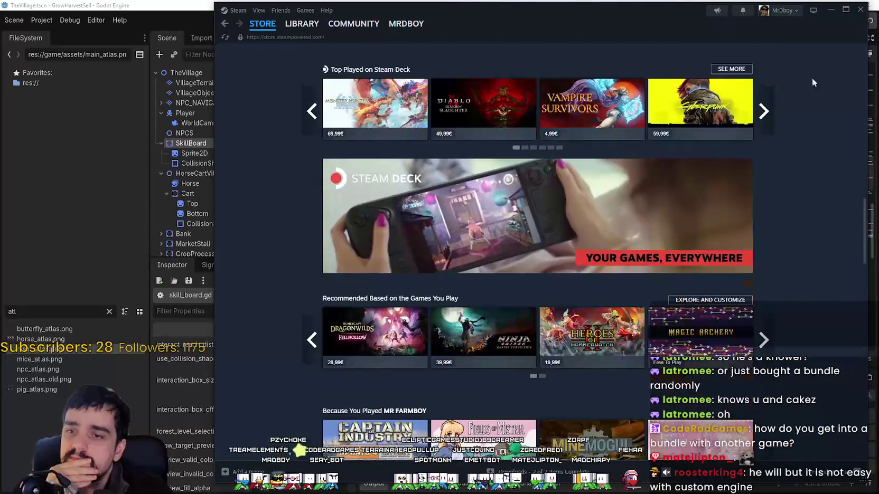
{"action": "left_click", "coordinate": [865, 10]}
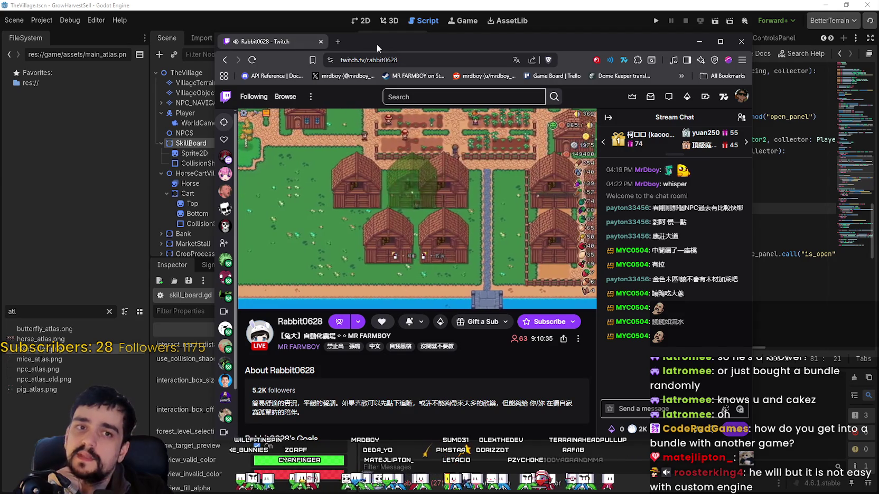
Step: Return to the Godot editor showing the skill_board.gd script
{"action": "key", "text": "alt+Tab"}
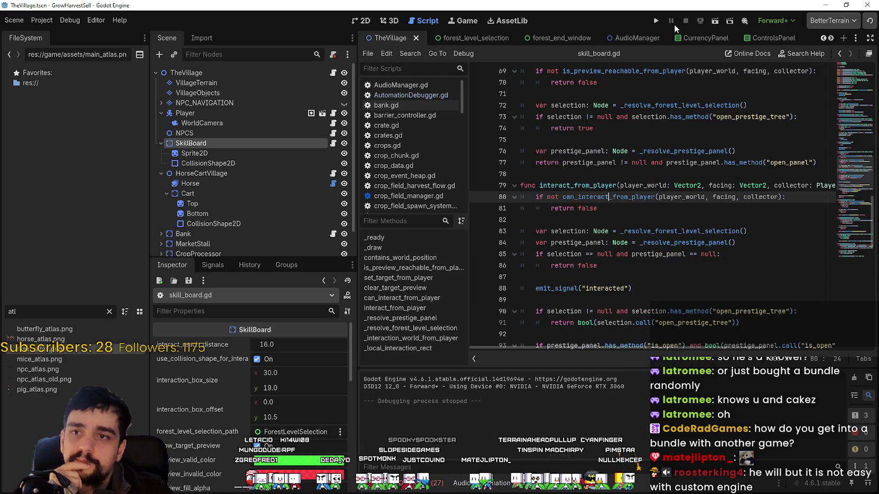
Step: Run the GrowHarvestSell project to reach its Start Game title screen
{"action": "left_click", "coordinate": [655, 21]}
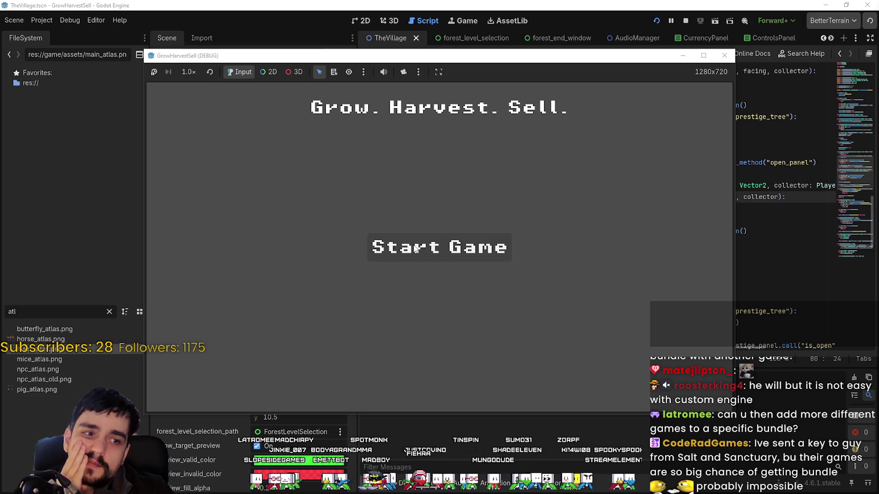
Step: Start a new game, maximize the debug window, and walk the player along the village path
{"action": "left_click", "coordinate": [416, 249]}
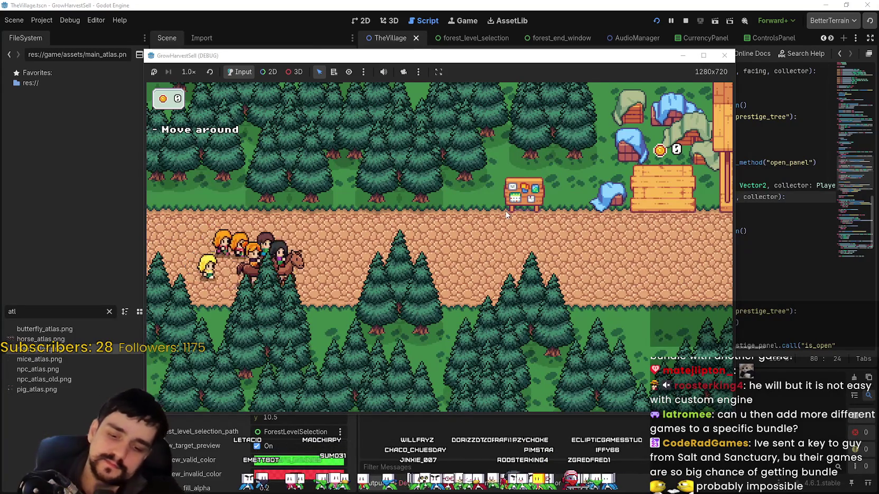
{"action": "left_click", "coordinate": [704, 55]}
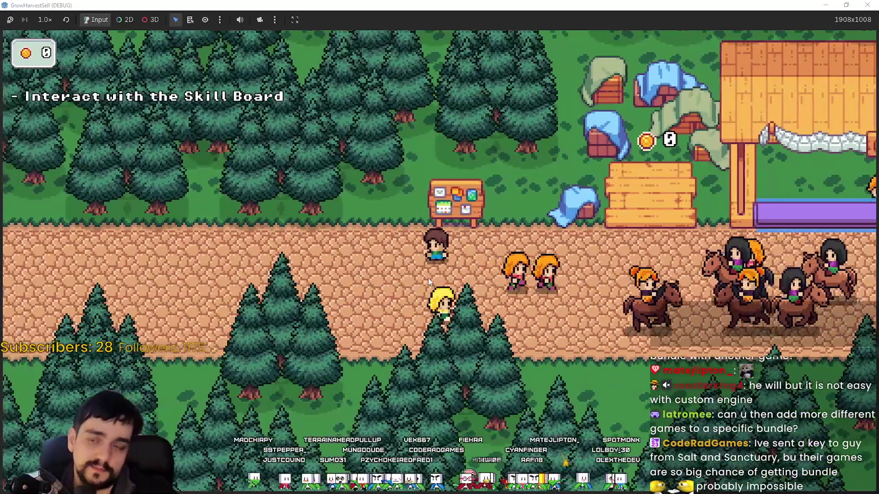
{"action": "key", "text": "d"}
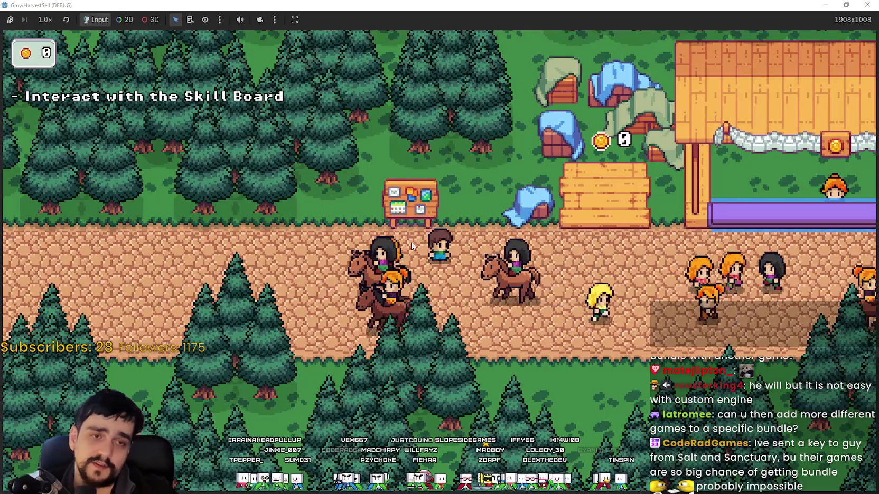
{"action": "key", "text": "s"}
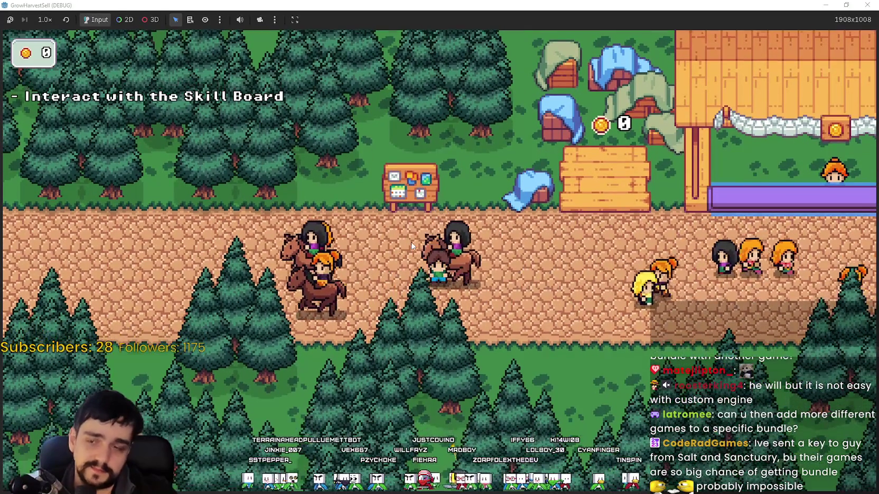
{"action": "key", "text": "d"}
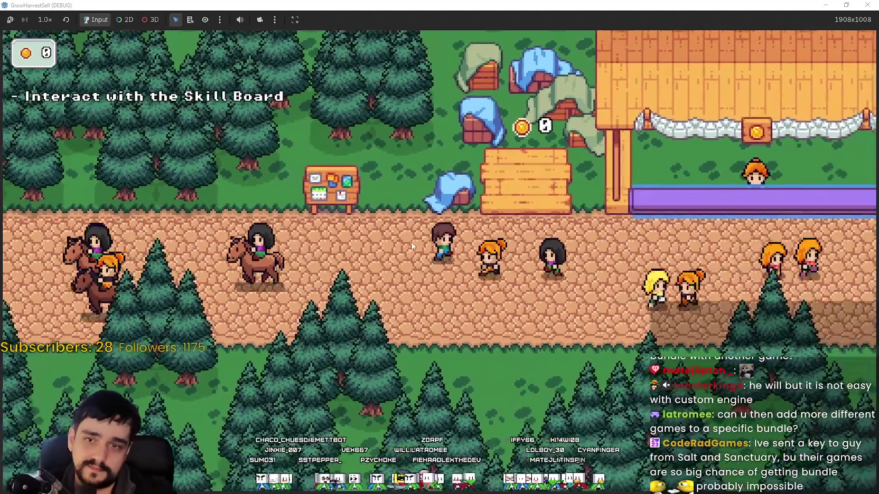
{"action": "key", "text": "d"}
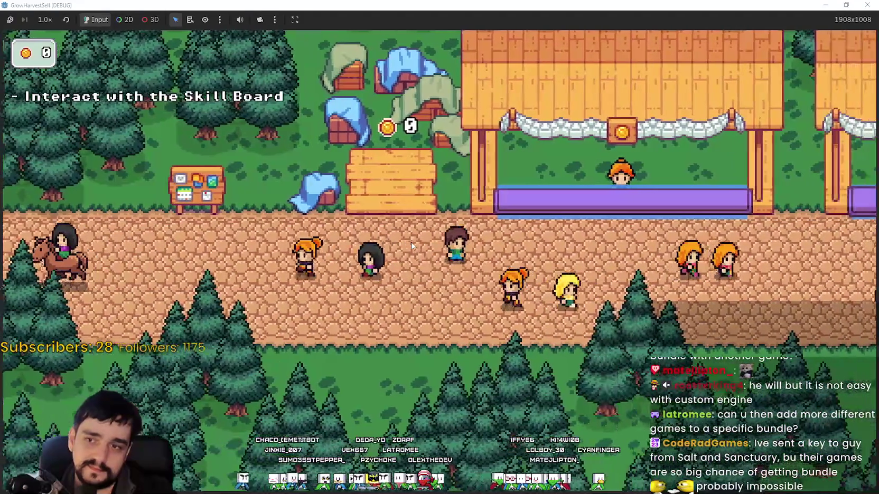
{"action": "key", "text": "s"}
{"action": "key", "text": "a"}
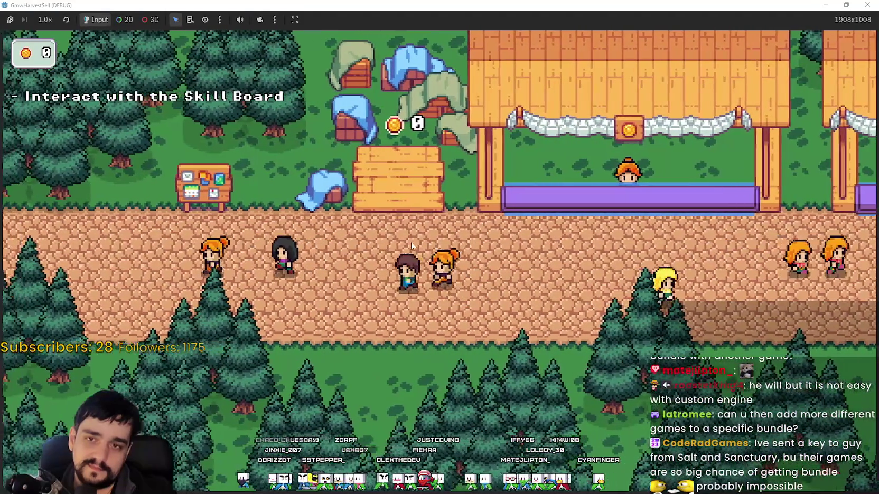
{"action": "key", "text": "w"}
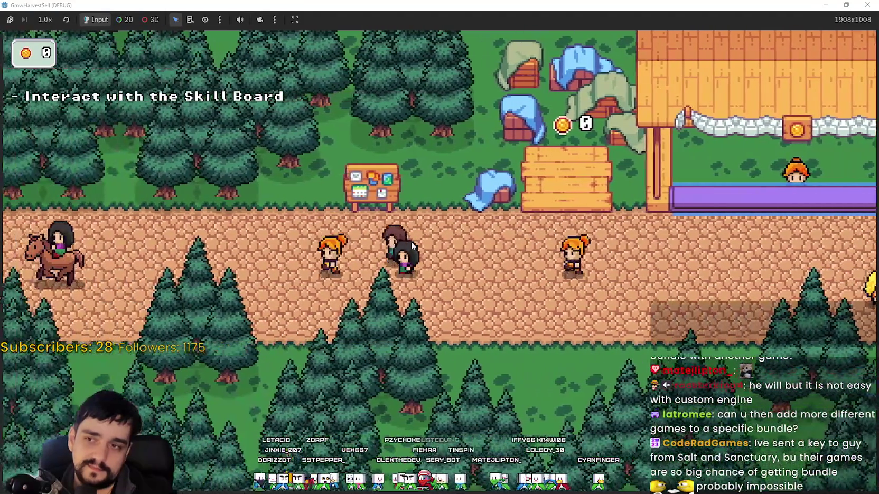
{"action": "key", "text": "w"}
Step: Interact with the Skill Board, walk around it, then restore the game window to its smaller size
{"action": "key", "text": "e"}
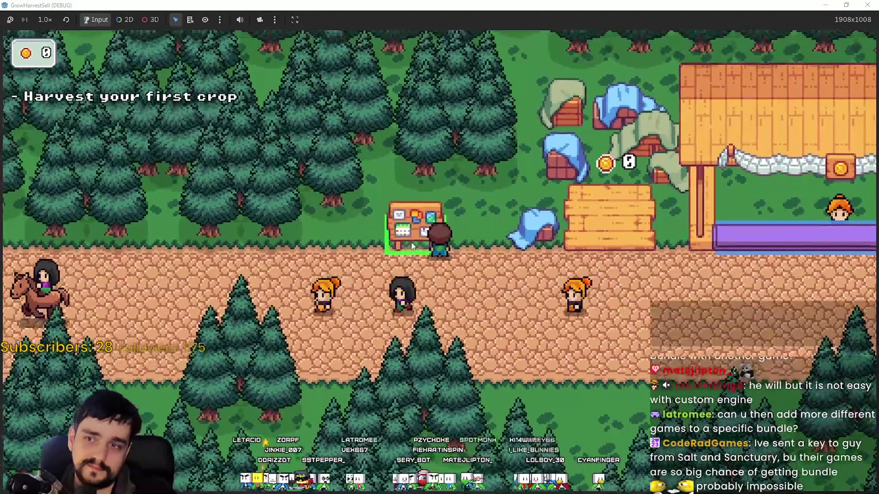
{"action": "key", "text": "d"}
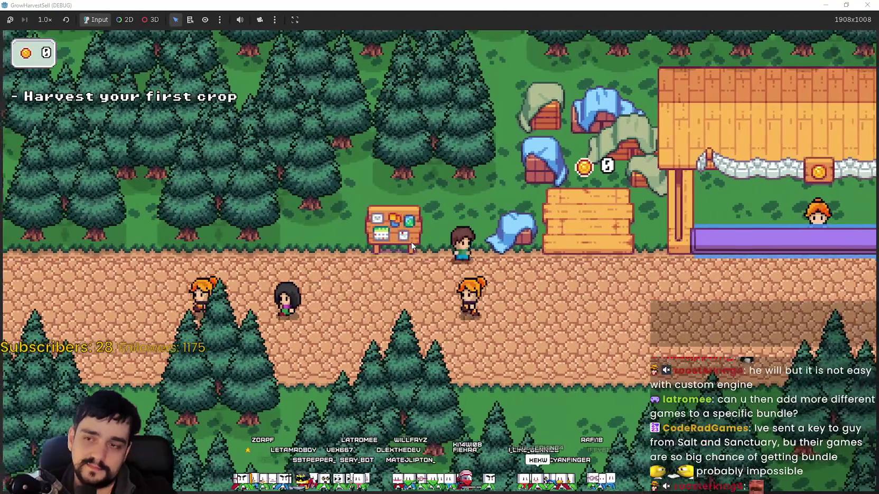
{"action": "key", "text": "a"}
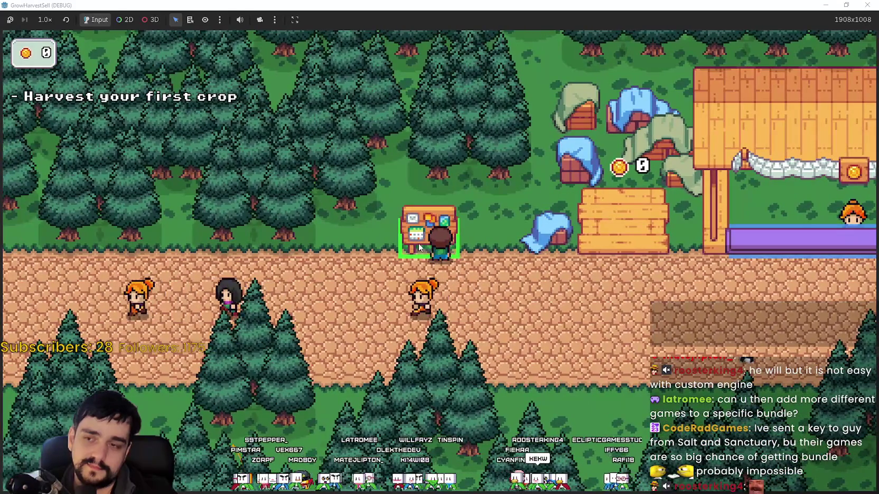
{"action": "key", "text": "w"}
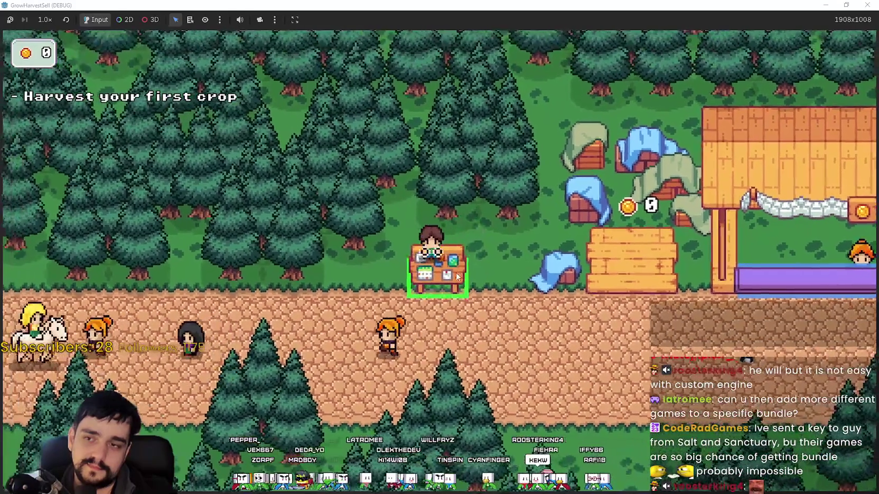
{"action": "key", "text": "s"}
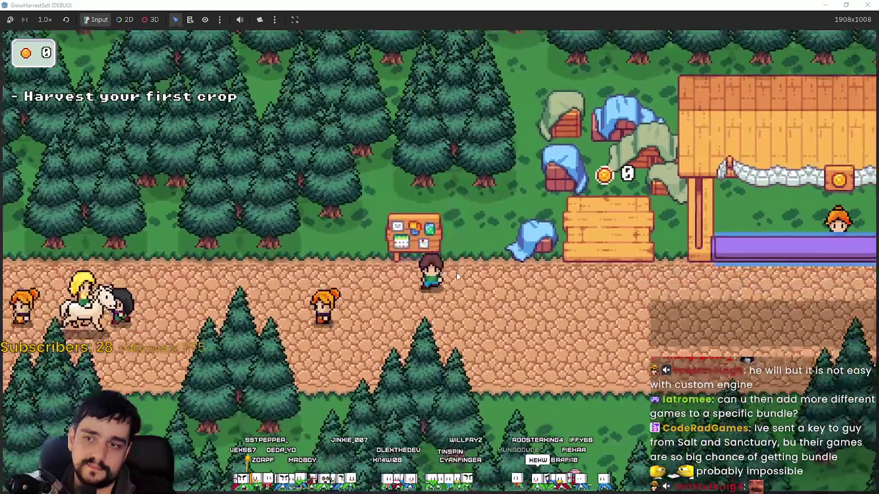
{"action": "key", "text": "d"}
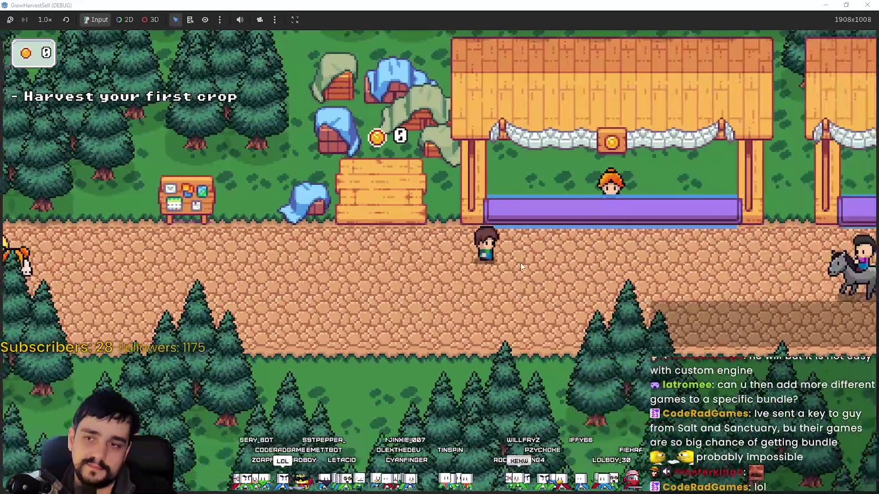
{"action": "key", "text": "s"}
{"action": "key", "text": "a"}
{"action": "key", "text": "a"}
{"action": "key", "text": "w"}
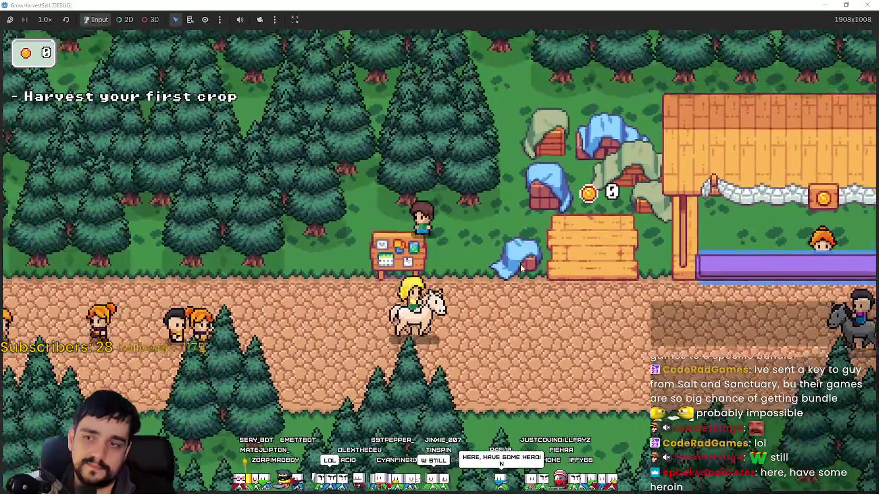
{"action": "key", "text": "a"}
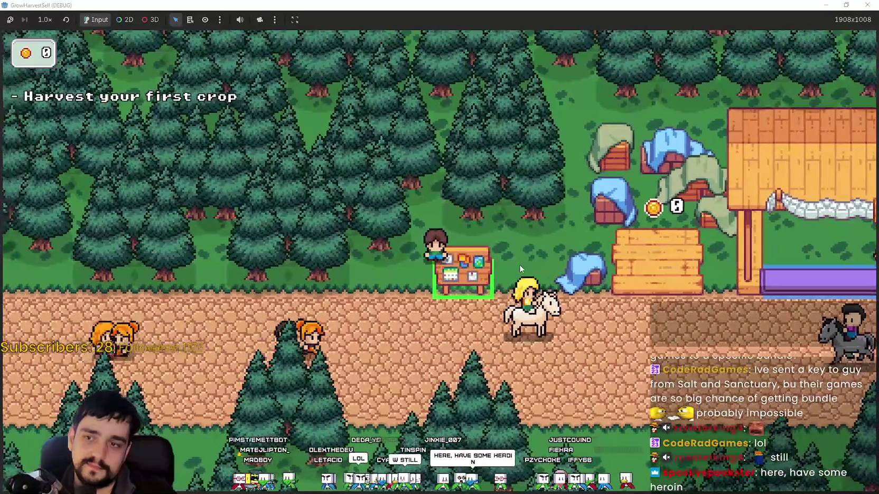
{"action": "key", "text": "s"}
{"action": "key", "text": "w"}
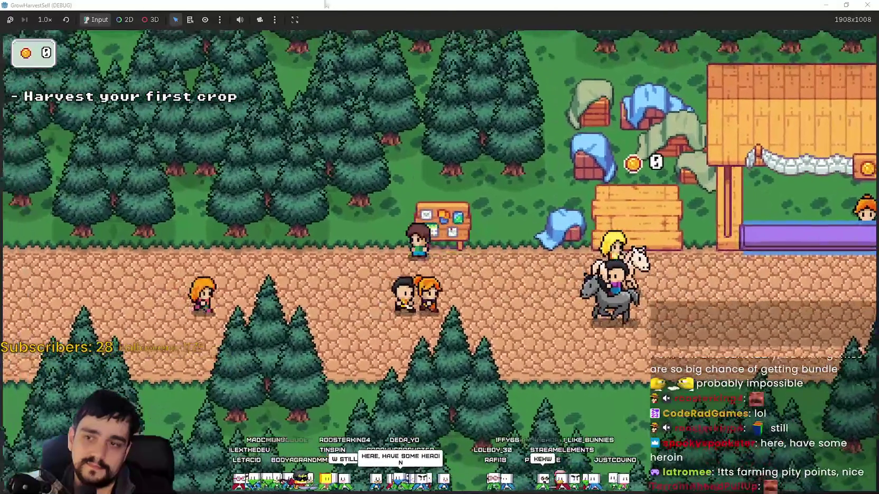
{"action": "double_click", "coordinate": [326, 4]}
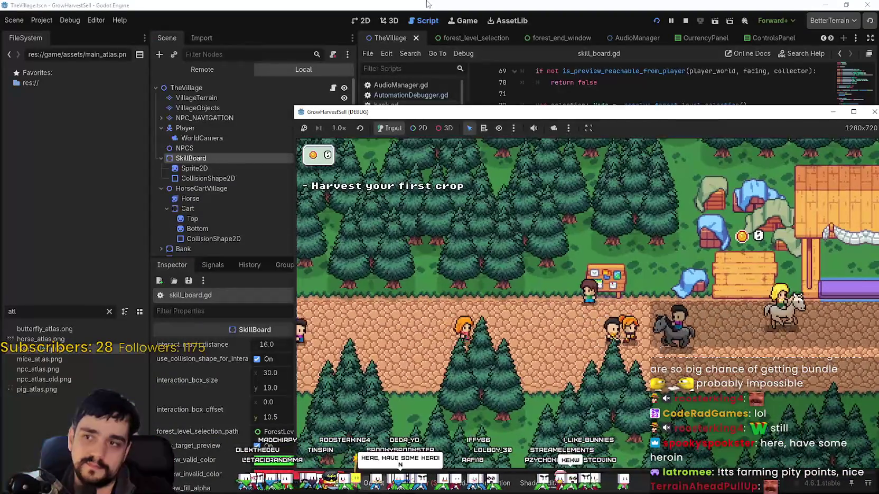
Step: Stop the game with F8, relaunch with F5, choose Travel, and bring the editor forward
{"action": "key", "text": "F8"}
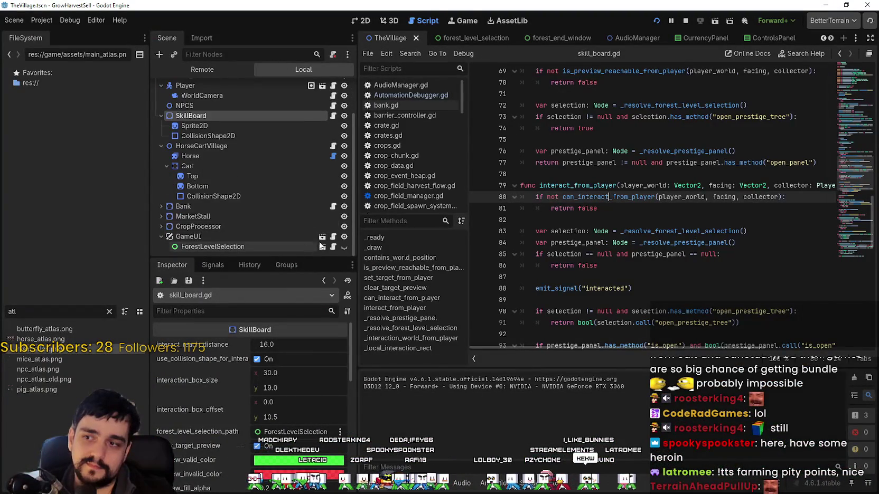
{"action": "key", "text": "F5"}
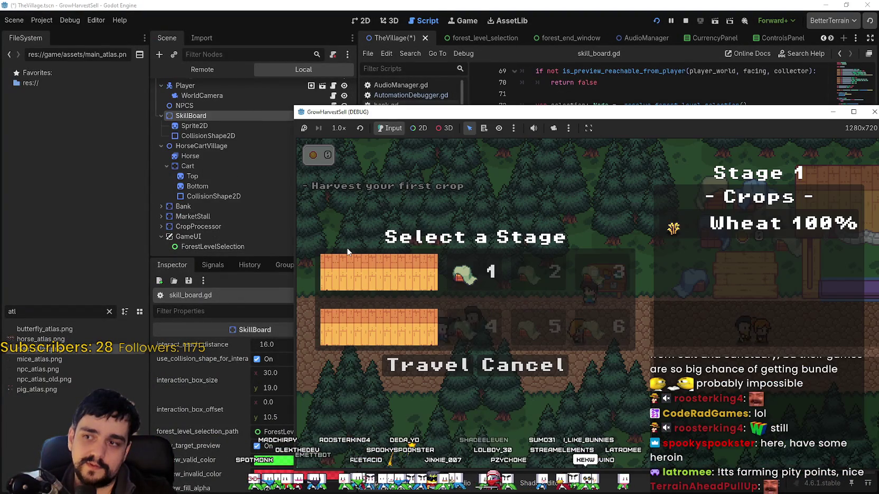
{"action": "left_click", "coordinate": [472, 368]}
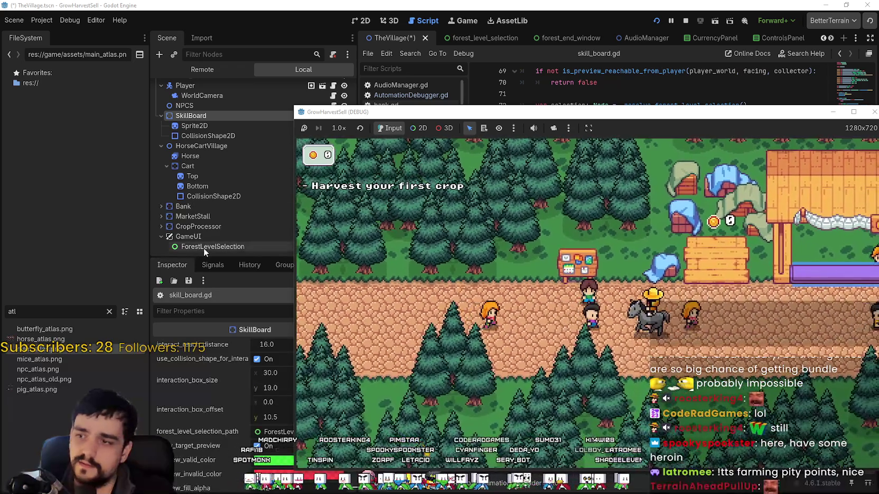
{"action": "left_click", "coordinate": [211, 247]}
Step: Show the Remote scene tree and expand TheVillage, GameUI and MarginContainer
{"action": "left_click", "coordinate": [211, 248]}
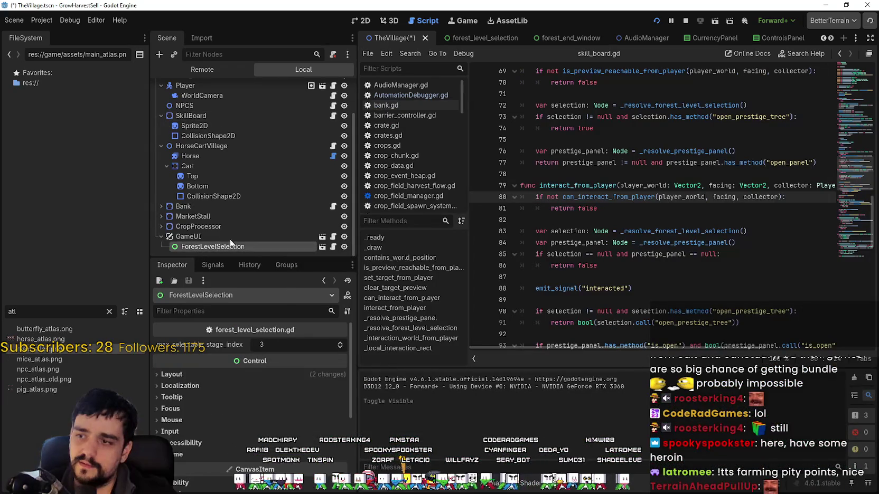
{"action": "left_click", "coordinate": [212, 69]}
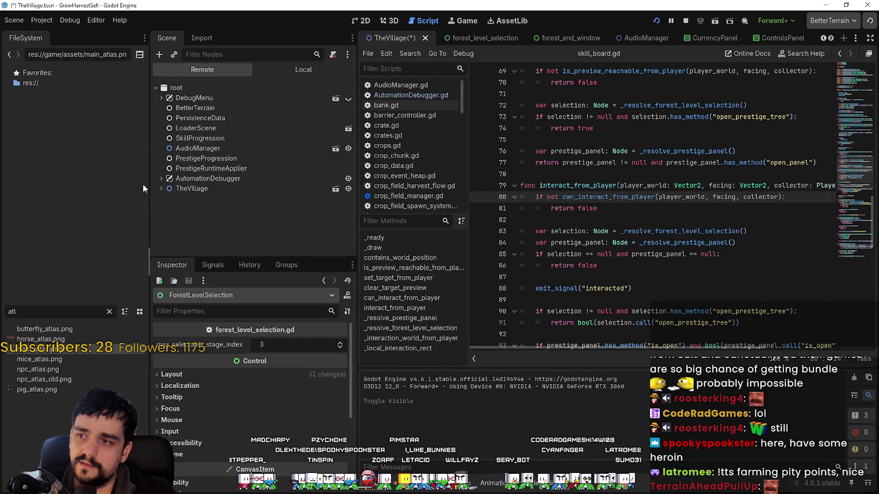
{"action": "left_click", "coordinate": [219, 138]}
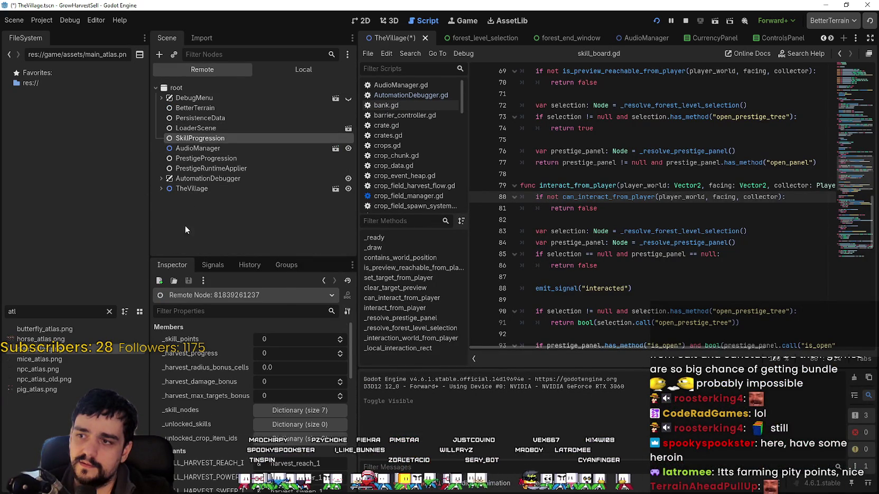
{"action": "left_click", "coordinate": [161, 188]}
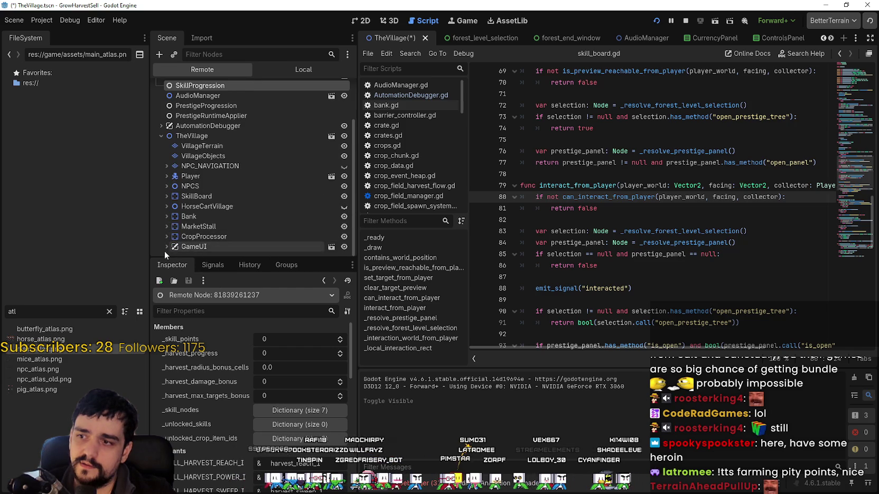
{"action": "left_click", "coordinate": [166, 248]}
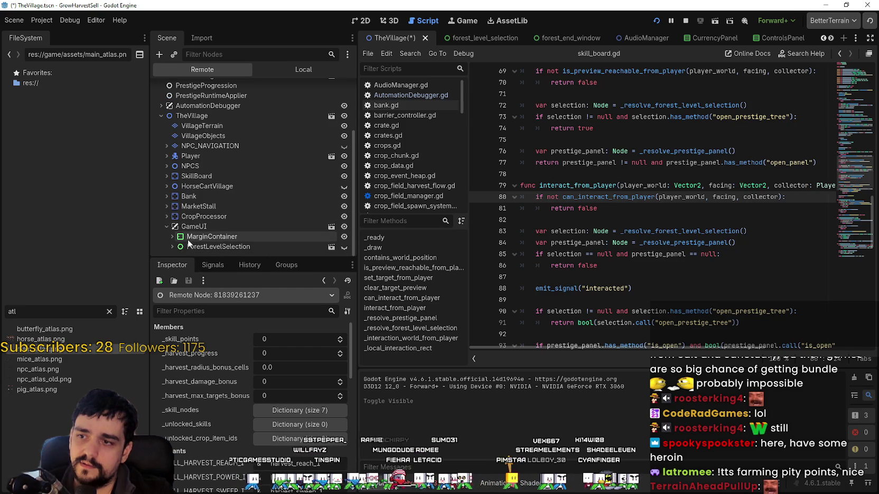
{"action": "left_click", "coordinate": [171, 237]}
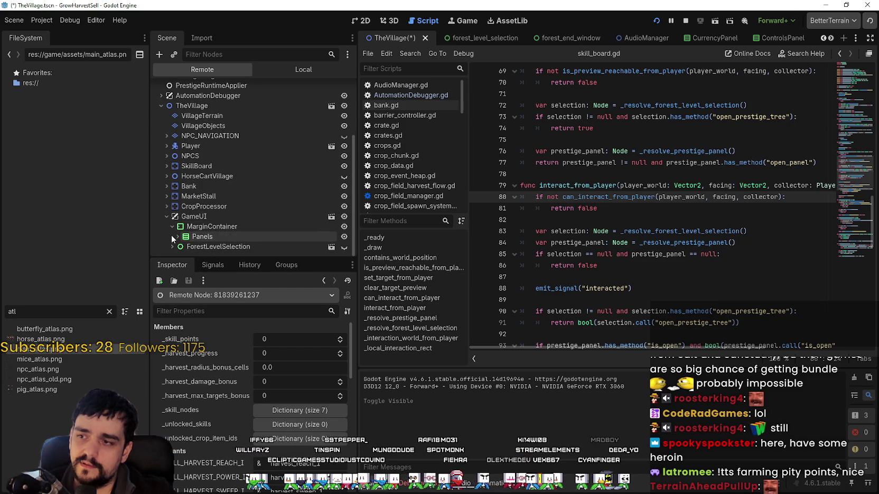
{"action": "scroll", "coordinate": [185, 214], "scroll_direction": "up", "scroll_amount": 5}
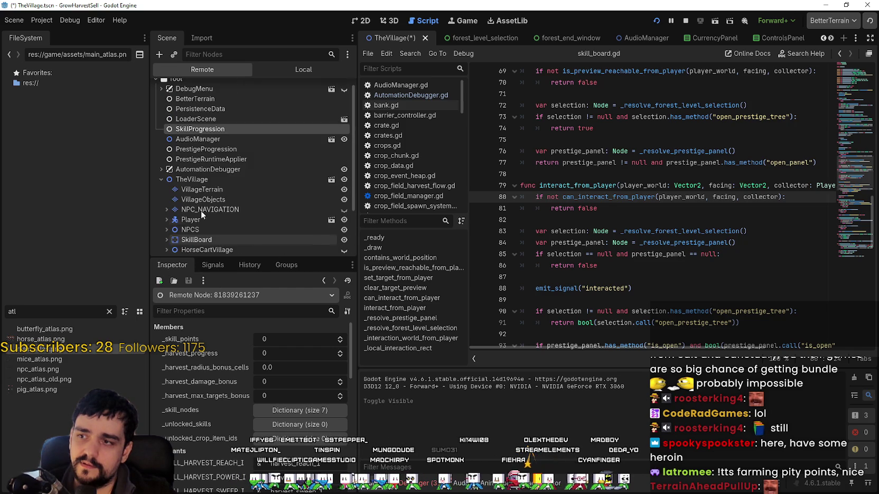
{"action": "scroll", "coordinate": [254, 232], "scroll_direction": "down", "scroll_amount": 3}
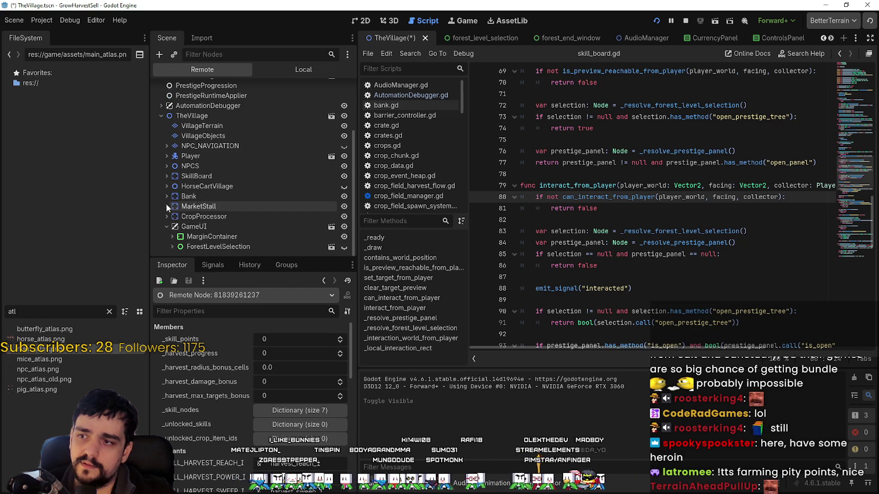
Step: Expand HorseCartVillage, Cart and CarryStackRoot in the remote tree
{"action": "left_click", "coordinate": [167, 186]}
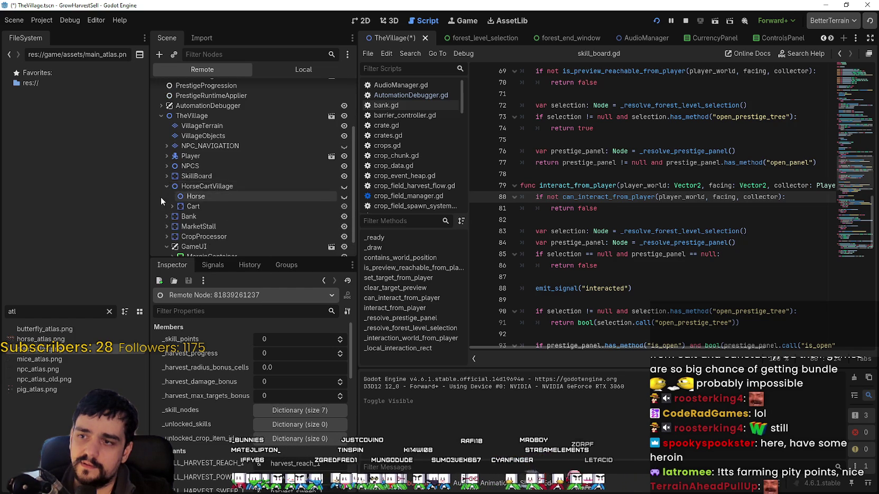
{"action": "scroll", "coordinate": [161, 197], "scroll_direction": "down", "scroll_amount": 1}
{"action": "left_click", "coordinate": [170, 186]}
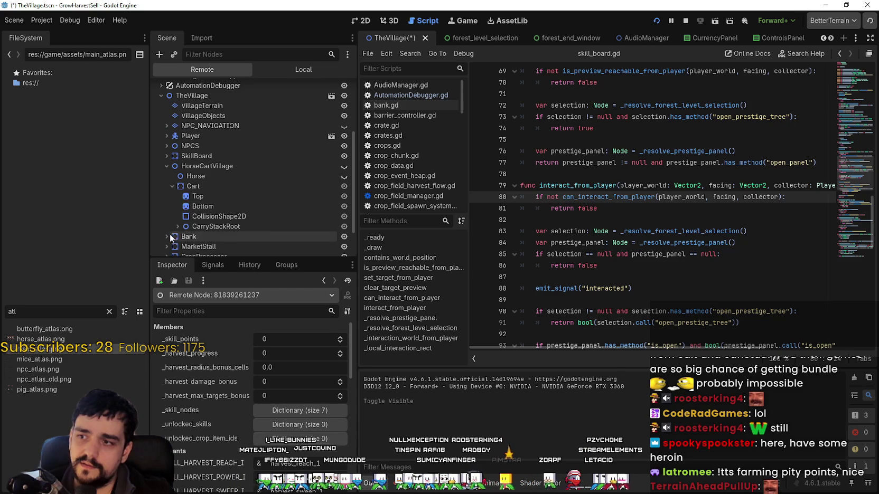
{"action": "scroll", "coordinate": [175, 226], "scroll_direction": "down", "scroll_amount": 2}
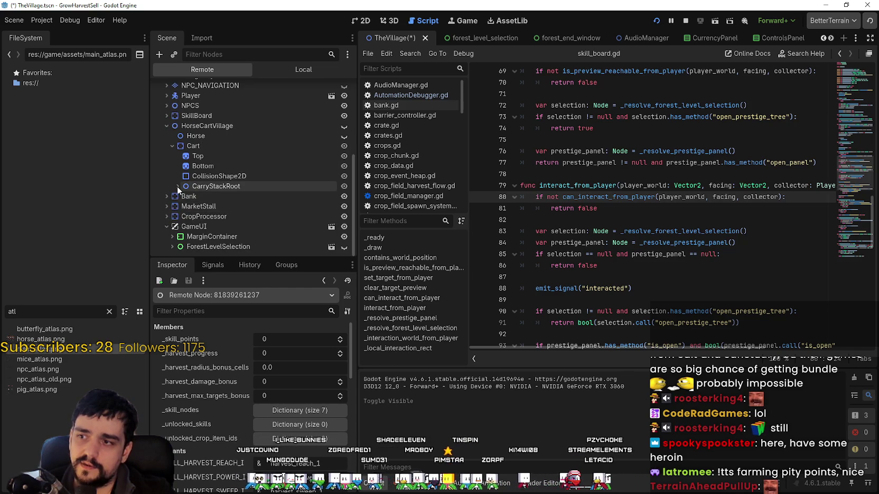
{"action": "left_click", "coordinate": [178, 186]}
{"action": "scroll", "coordinate": [204, 235], "scroll_direction": "up", "scroll_amount": 4}
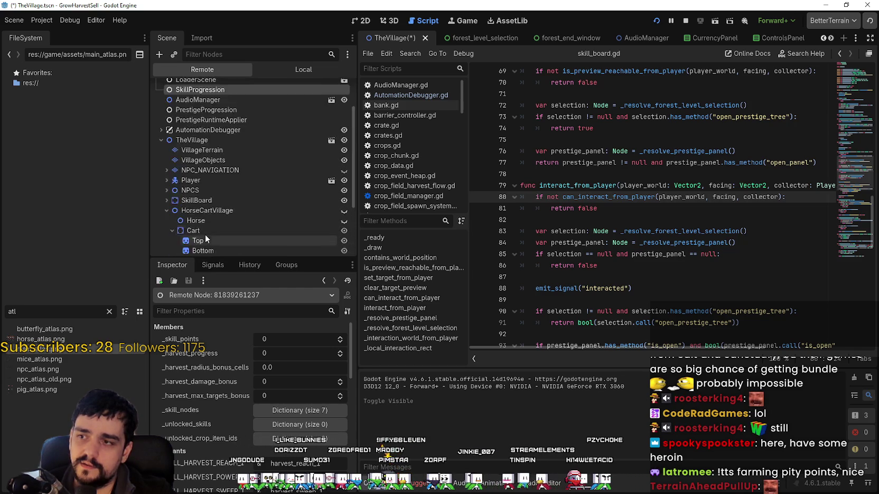
{"action": "scroll", "coordinate": [204, 236], "scroll_direction": "up", "scroll_amount": 2}
Step: Inspect DebugMenu, AutomationDebugger and root, then expand DebugMenu and toggle its visibility on
{"action": "left_click", "coordinate": [183, 99]}
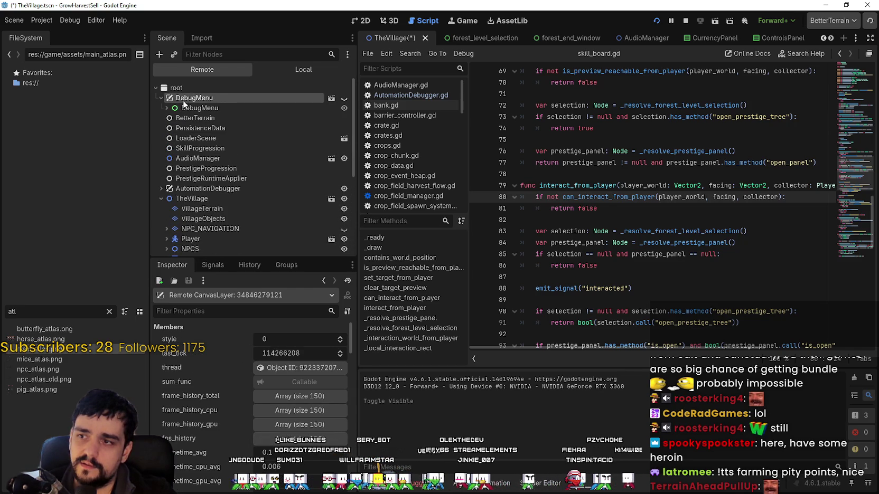
{"action": "left_click", "coordinate": [162, 98]}
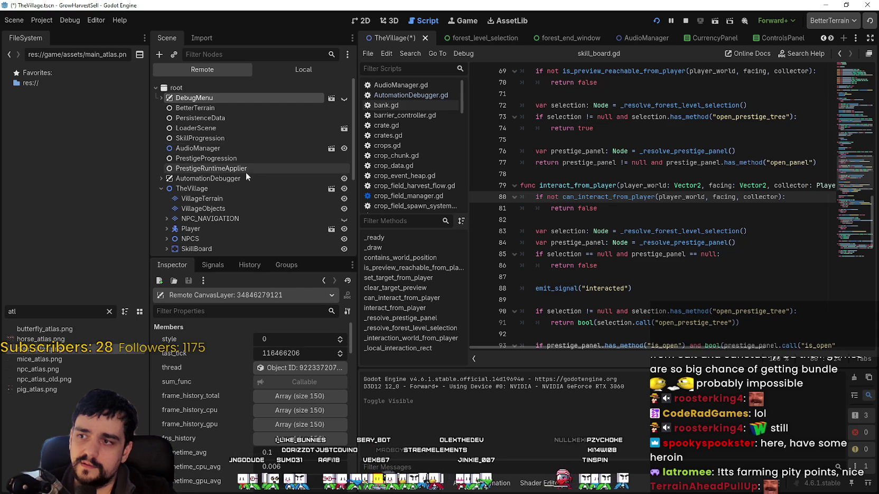
{"action": "left_click", "coordinate": [213, 178]}
{"action": "left_click", "coordinate": [161, 179]}
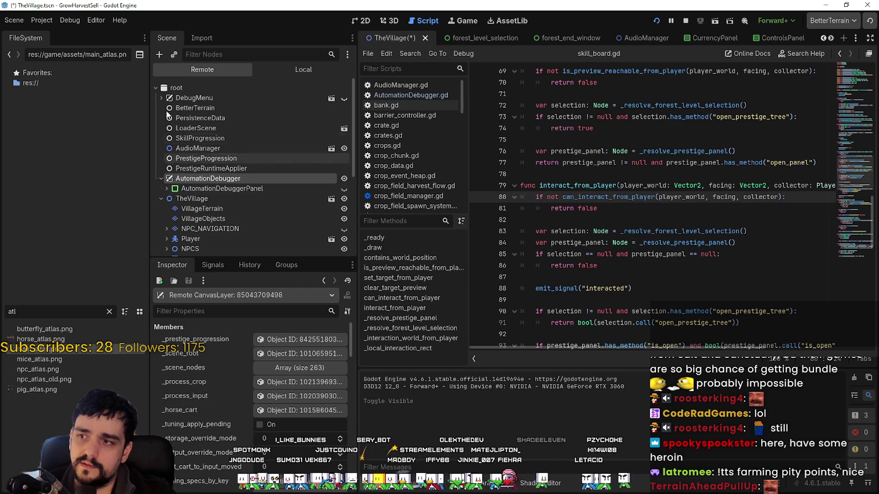
{"action": "left_click", "coordinate": [184, 90]}
{"action": "left_click", "coordinate": [181, 98]}
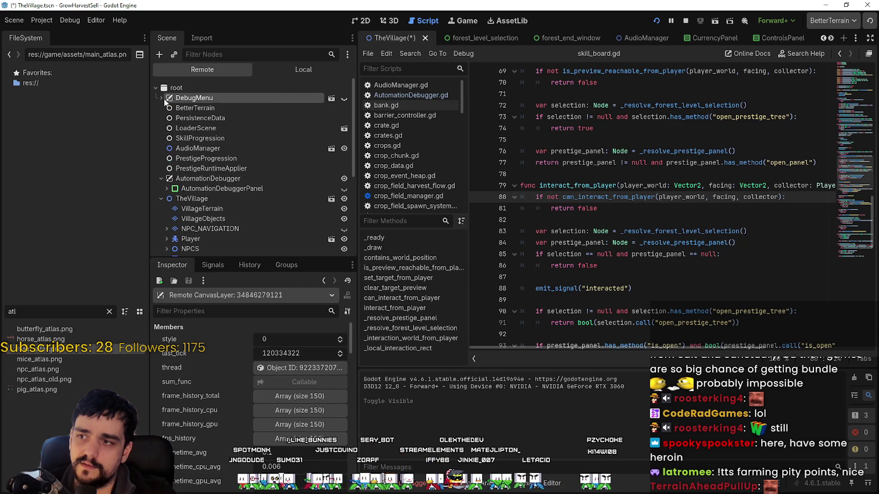
{"action": "left_click", "coordinate": [161, 99]}
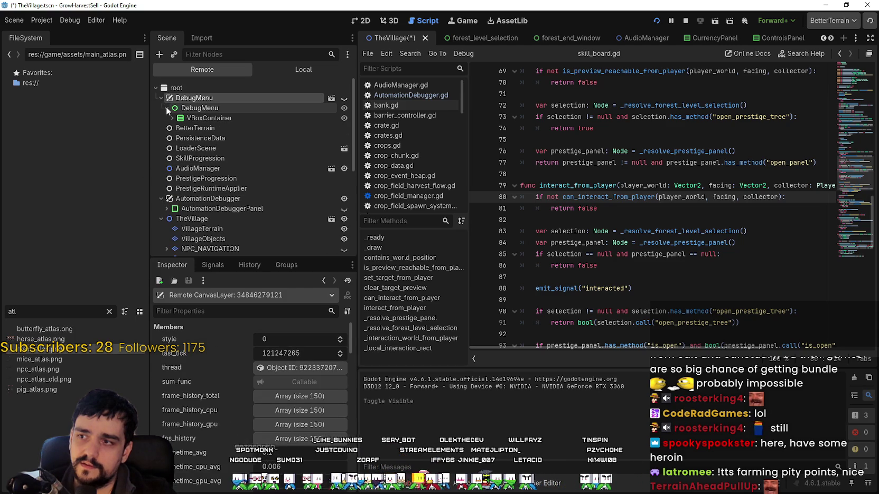
{"action": "left_click", "coordinate": [344, 98]}
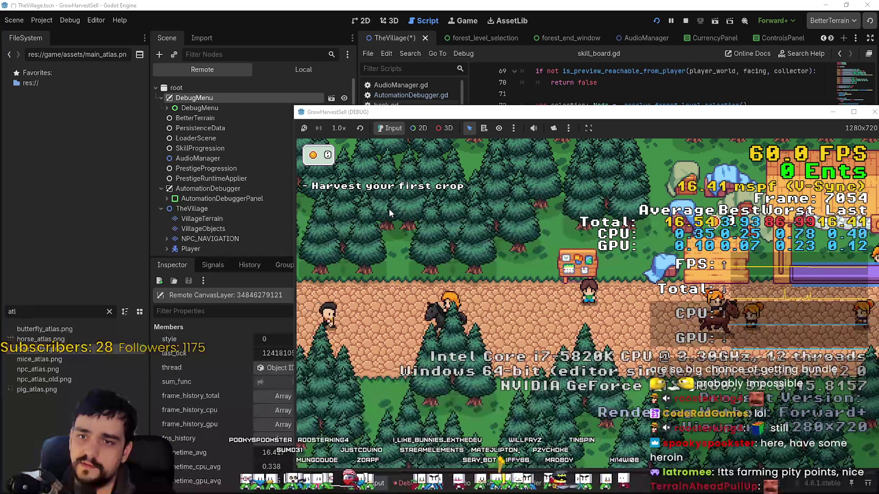
Step: Move the game window up-left, refocus the editor, and collapse HorseCartVillage in the remote tree
{"action": "left_click_drag", "start_coordinate": [681, 117], "coordinate": [548, 87]}
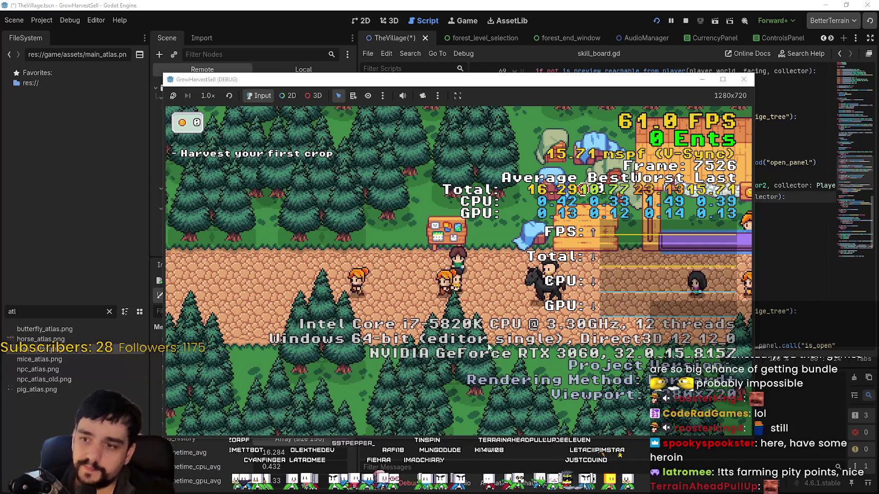
{"action": "left_click", "coordinate": [349, 4]}
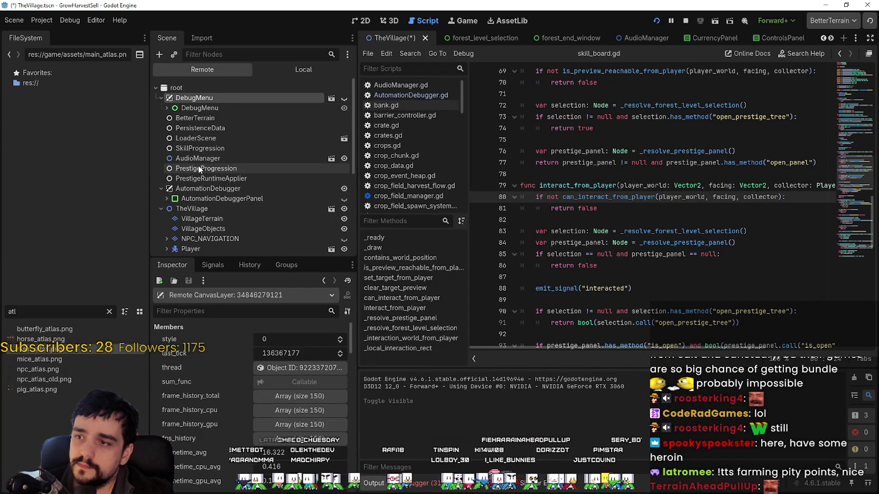
{"action": "scroll", "coordinate": [197, 166], "scroll_direction": "down", "scroll_amount": 3}
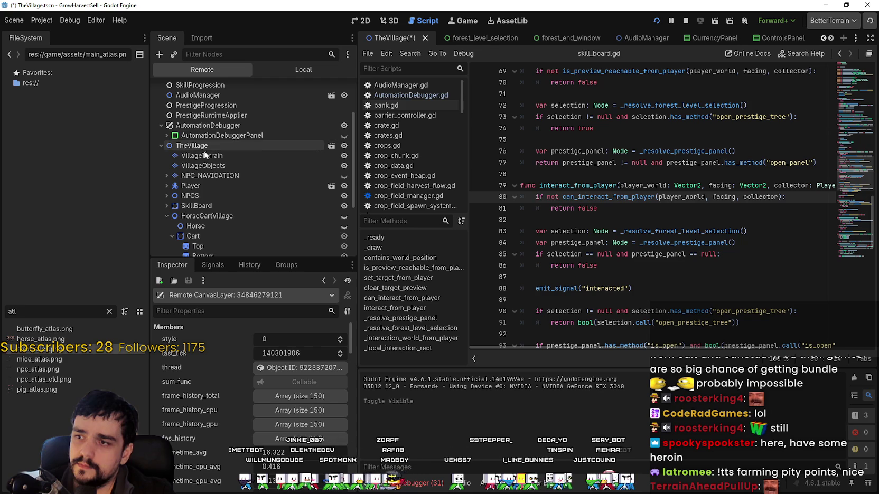
{"action": "scroll", "coordinate": [230, 231], "scroll_direction": "down", "scroll_amount": 3}
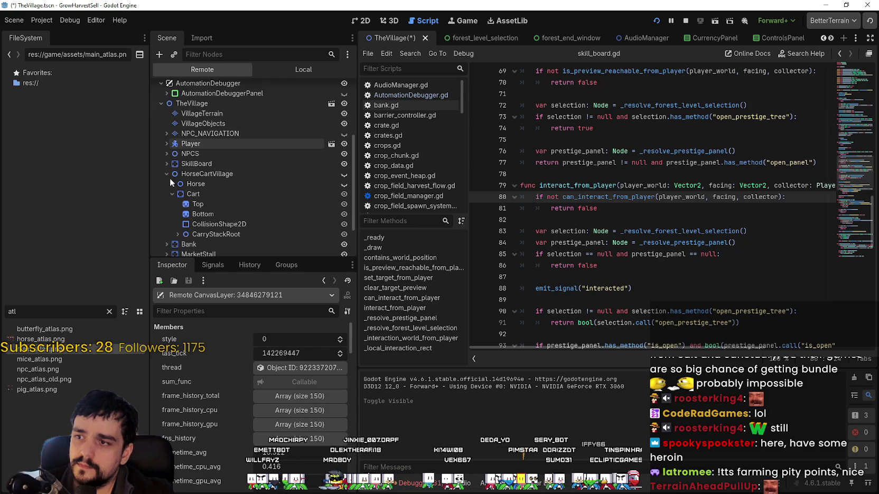
{"action": "scroll", "coordinate": [207, 233], "scroll_direction": "down", "scroll_amount": 1}
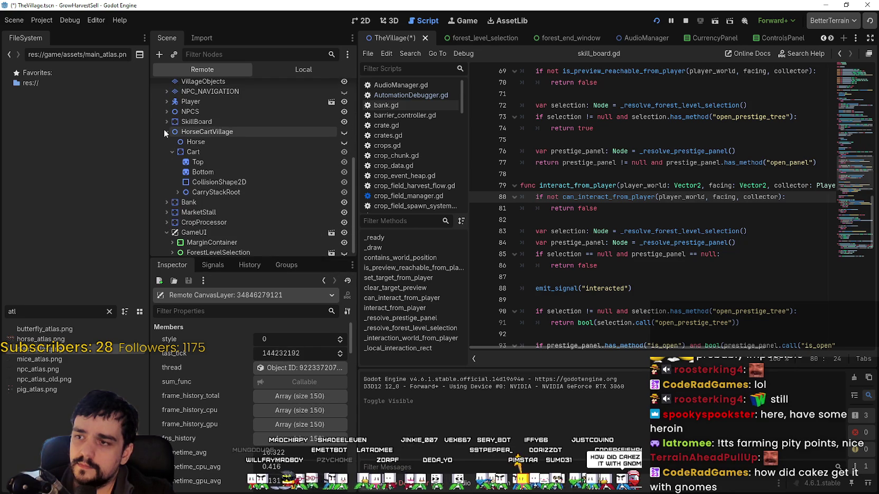
{"action": "left_click", "coordinate": [164, 130]}
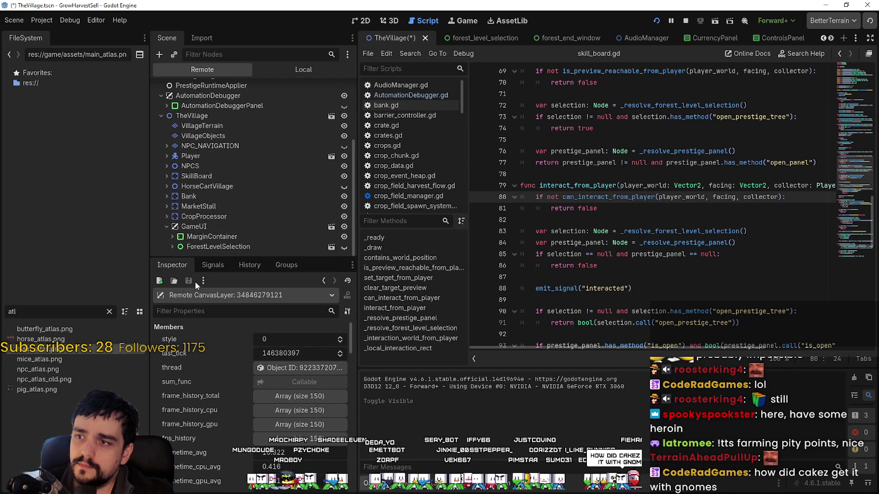
Step: Stop the running game and collapse HorseCartVillage in the Scene dock
{"action": "left_click", "coordinate": [203, 179]}
{"action": "left_click", "coordinate": [686, 20]}
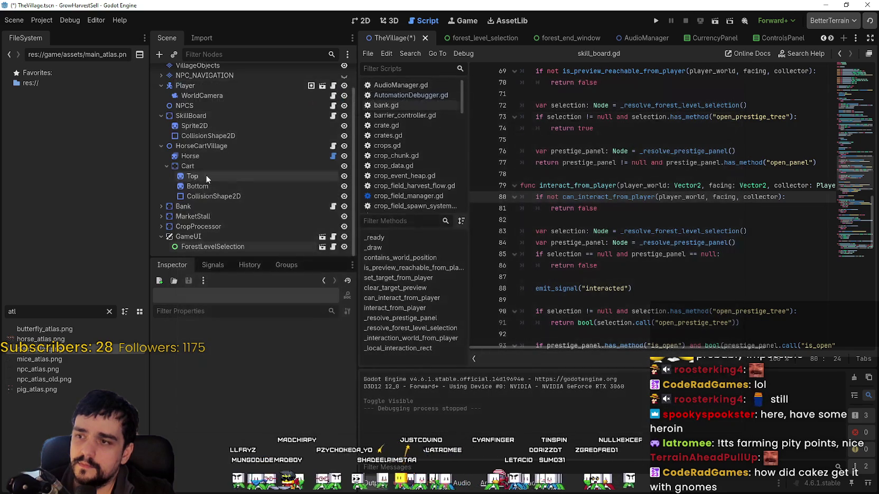
{"action": "scroll", "coordinate": [248, 193], "scroll_direction": "up", "scroll_amount": 2}
{"action": "left_click", "coordinate": [162, 174]}
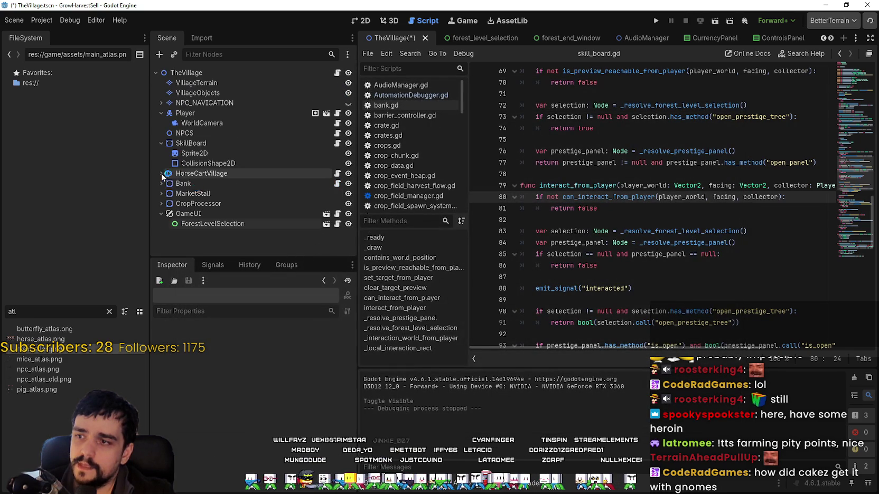
Step: Move SkillBoard directly below CropProcessor and save the village scene with Ctrl+S
{"action": "left_click", "coordinate": [186, 143]}
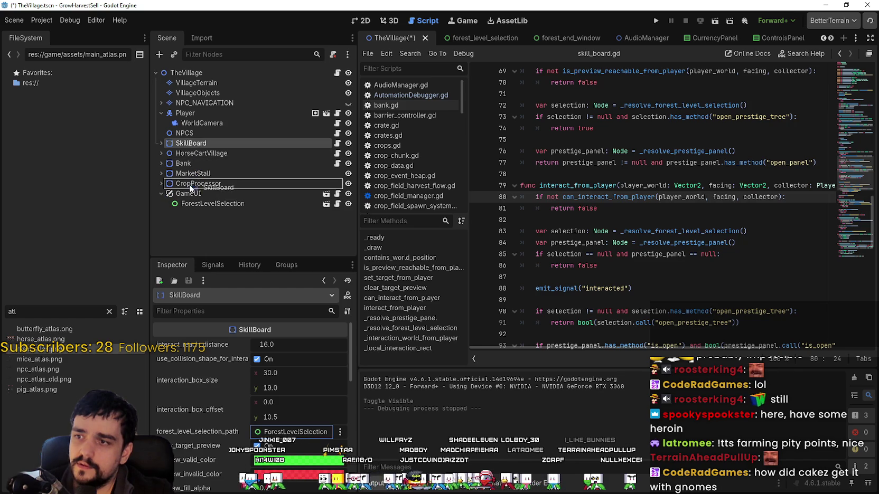
{"action": "left_click_drag", "start_coordinate": [187, 188], "coordinate": [187, 188]}
{"action": "key", "text": "ctrl+s"}
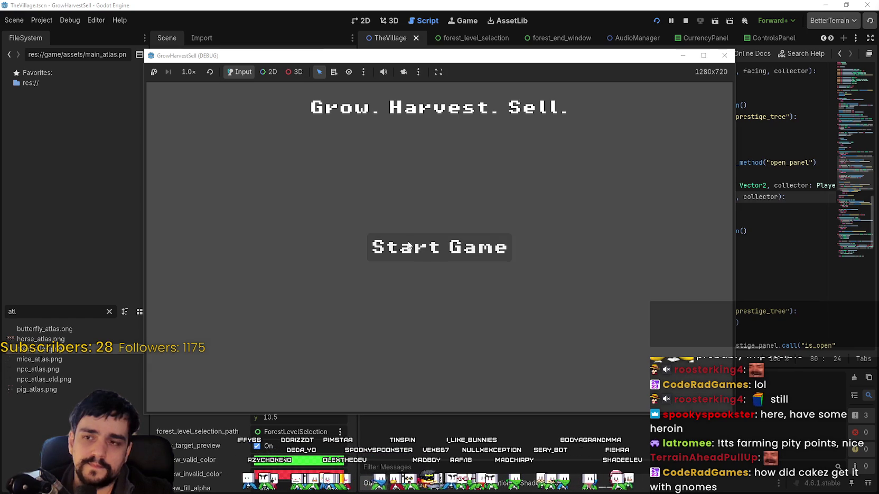
Step: Start a new game, maximized, interact with the Skill Board, then shrink the window to 1280x720
{"action": "left_click", "coordinate": [439, 247]}
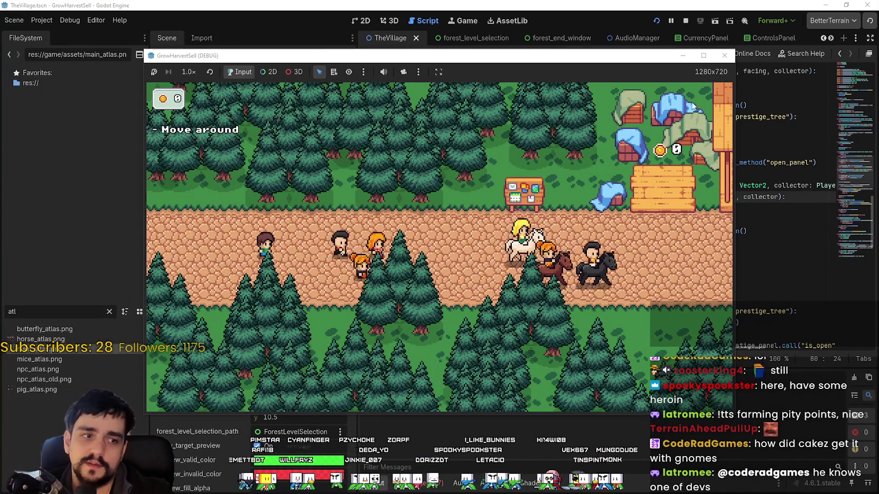
{"action": "left_click", "coordinate": [703, 55]}
{"action": "key", "text": "d"}
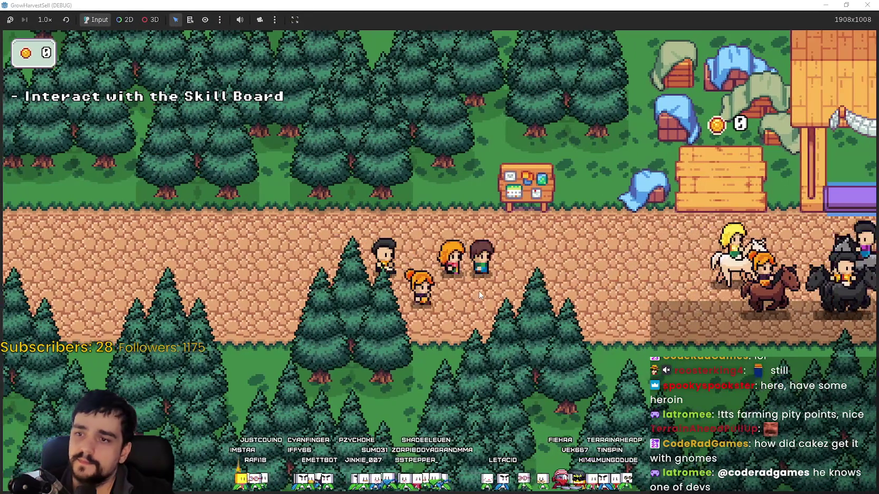
{"action": "key", "text": "w"}
{"action": "key", "text": "e"}
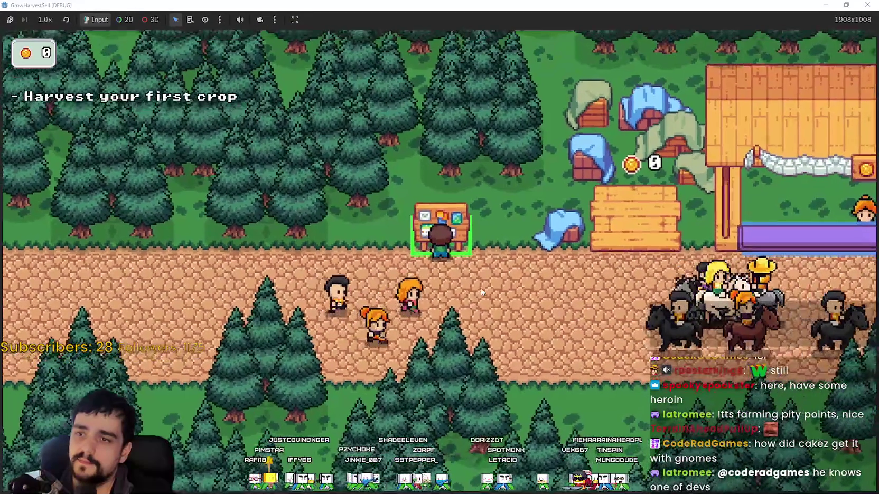
{"action": "key", "text": "s"}
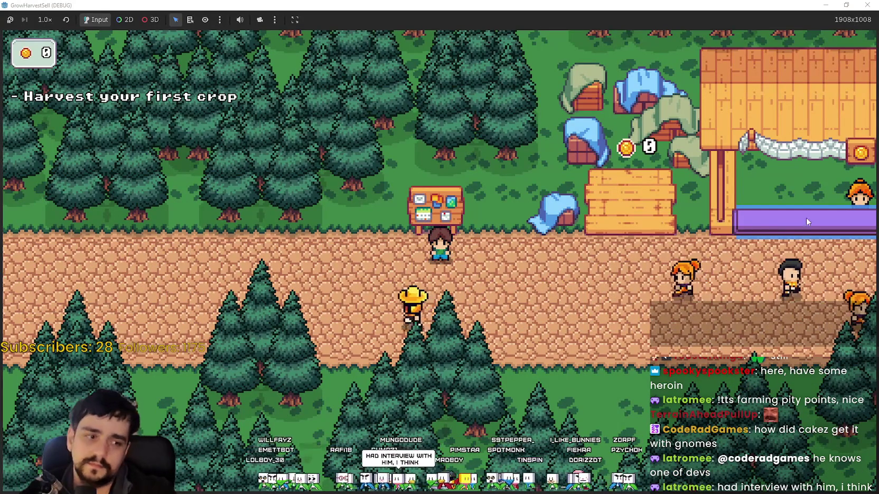
{"action": "mouse_move", "coordinate": [657, 5]}
{"action": "left_mouse_down"}
{"action": "mouse_move", "coordinate": [662, 78]}
{"action": "mouse_move", "coordinate": [730, 59]}
{"action": "mouse_move", "coordinate": [713, 59]}
{"action": "left_mouse_up"}
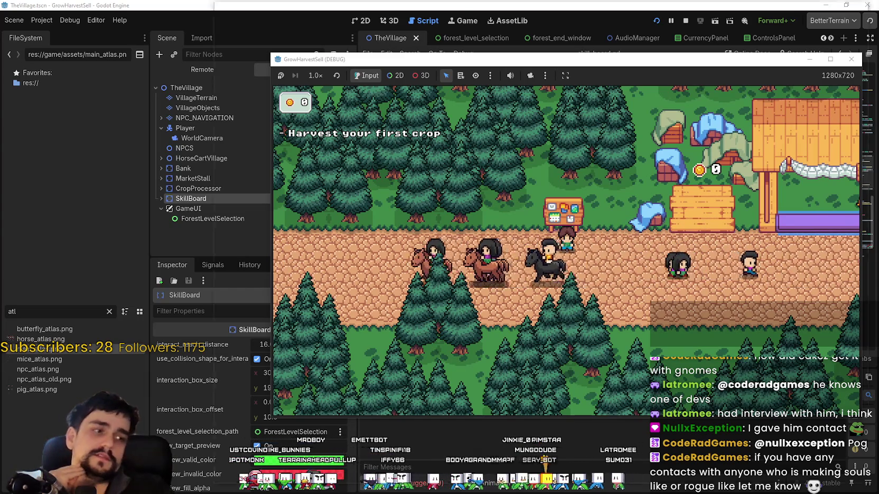
Step: Switch to the Steam store with Alt+Tab and scroll its home page
{"action": "key", "text": "alt+Tab"}
{"action": "scroll", "coordinate": [544, 159], "scroll_direction": "down", "scroll_amount": 3}
{"action": "scroll", "coordinate": [546, 50], "scroll_direction": "up", "scroll_amount": 5}
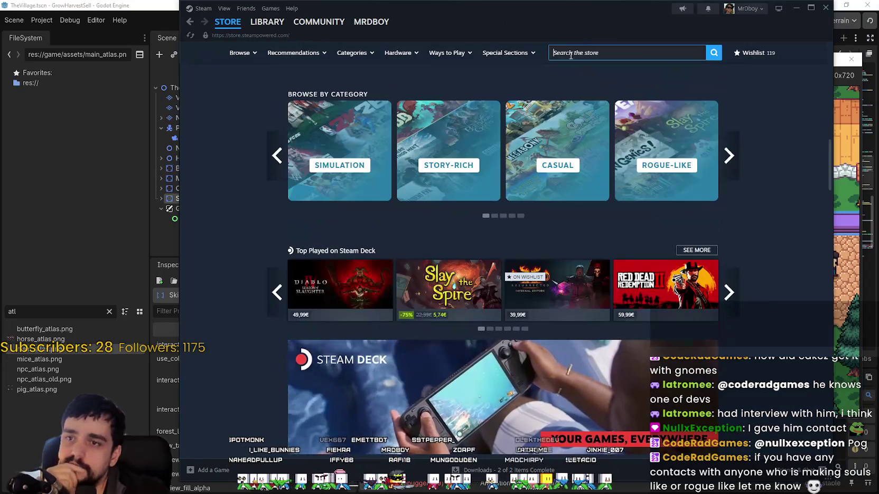
Step: Search the Steam store for Slay the Spire and scroll through the Slay the Spire 2 page
{"action": "left_click", "coordinate": [574, 54]}
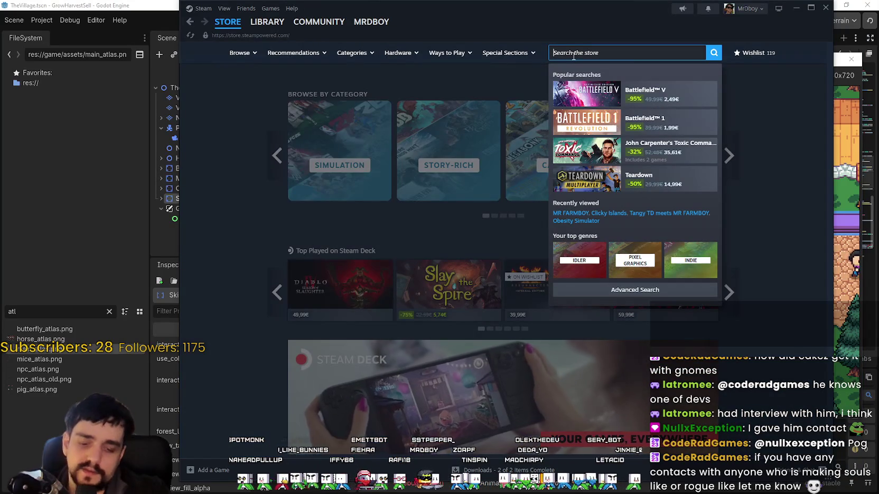
{"action": "type", "text": "Slay sli"}
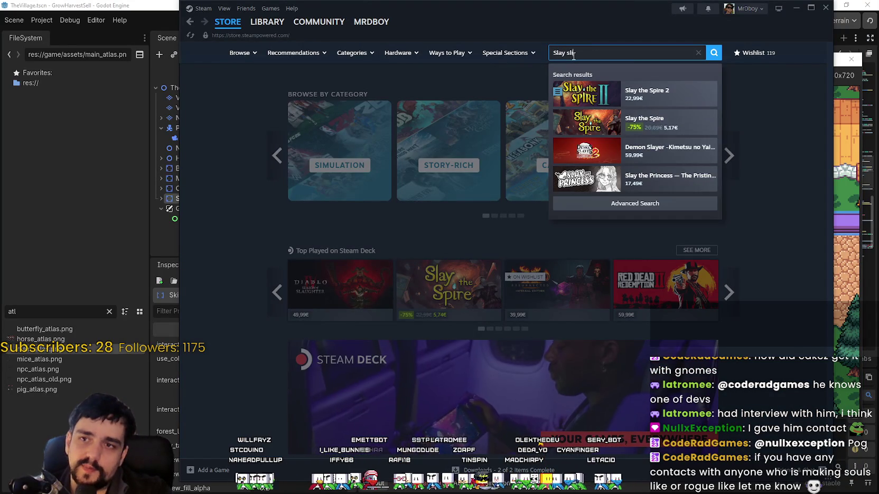
{"action": "type", "text": "e spi"}
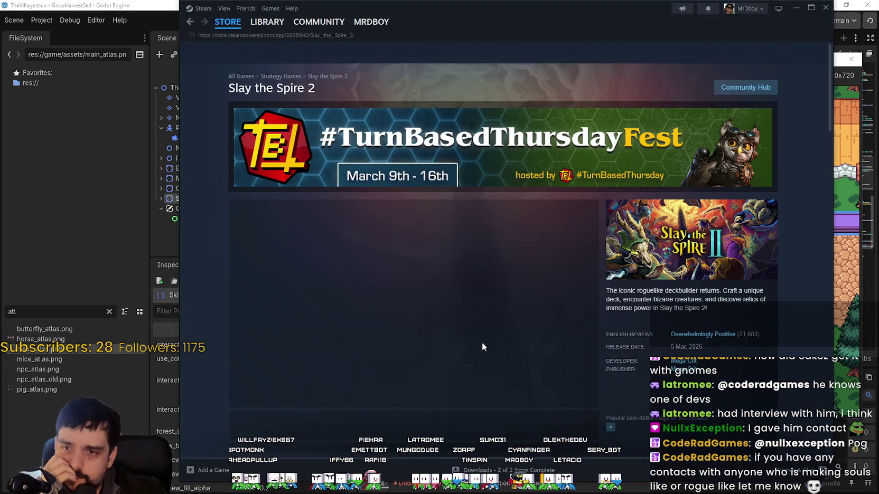
{"action": "scroll", "coordinate": [452, 266], "scroll_direction": "down", "scroll_amount": 15}
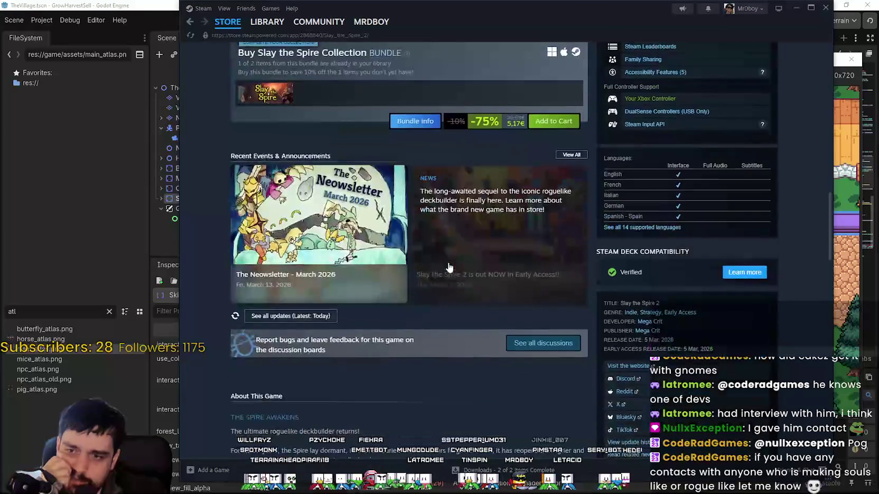
{"action": "scroll", "coordinate": [495, 369], "scroll_direction": "down", "scroll_amount": 15}
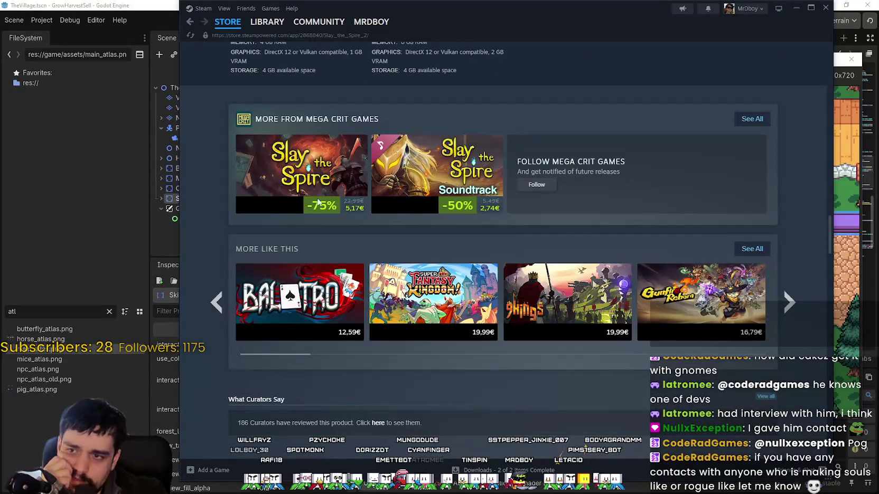
{"action": "scroll", "coordinate": [430, 294], "scroll_direction": "up", "scroll_amount": 15}
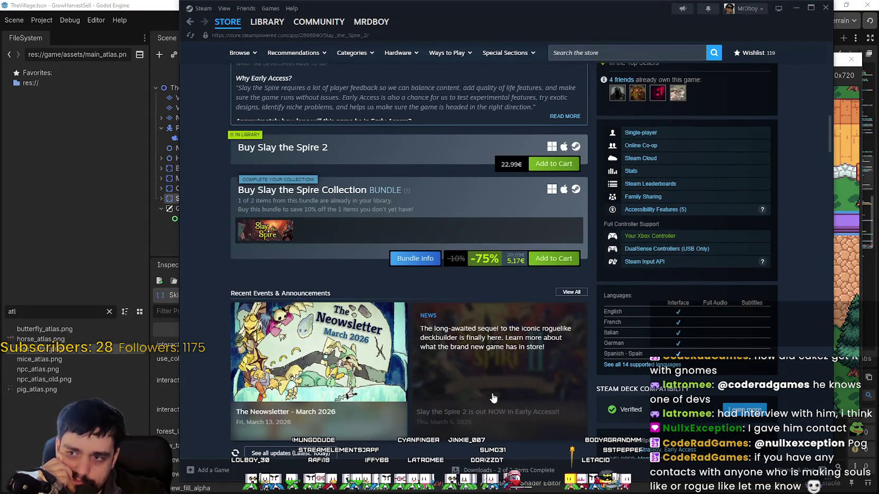
{"action": "scroll", "coordinate": [491, 374], "scroll_direction": "up", "scroll_amount": 2}
{"action": "scroll", "coordinate": [491, 368], "scroll_direction": "down", "scroll_amount": 15}
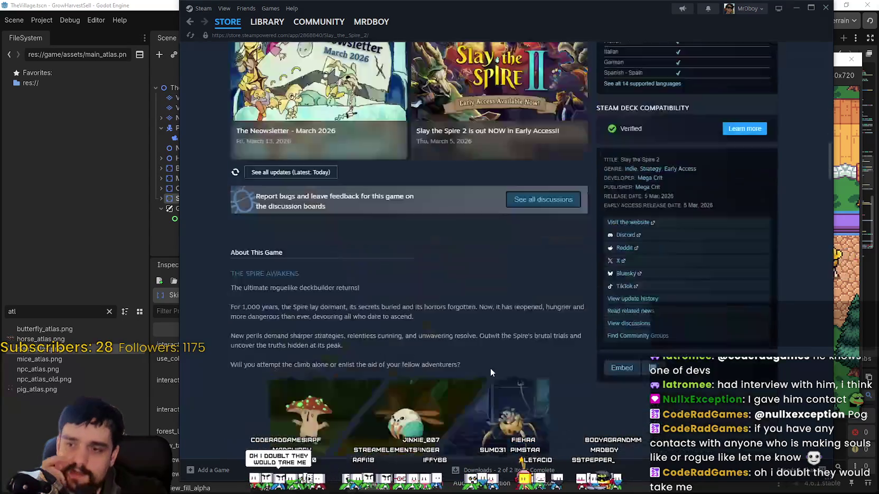
{"action": "scroll", "coordinate": [486, 368], "scroll_direction": "down", "scroll_amount": 4}
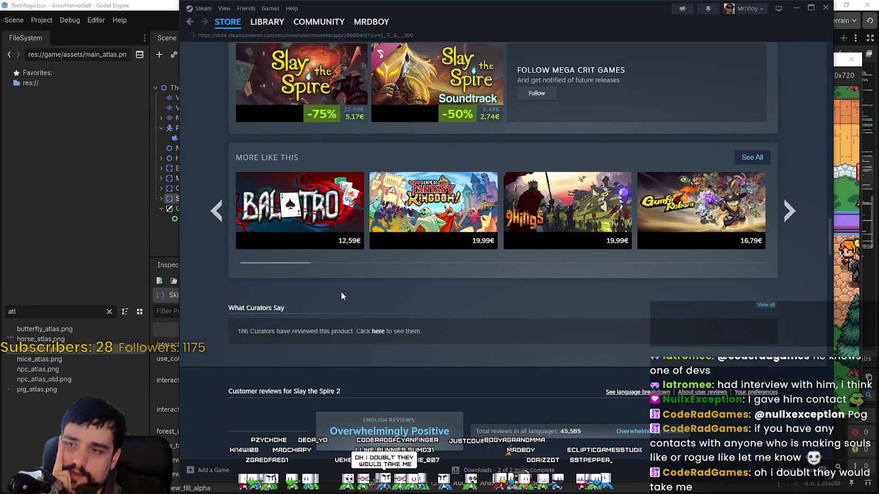
{"action": "scroll", "coordinate": [341, 288], "scroll_direction": "down", "scroll_amount": 4}
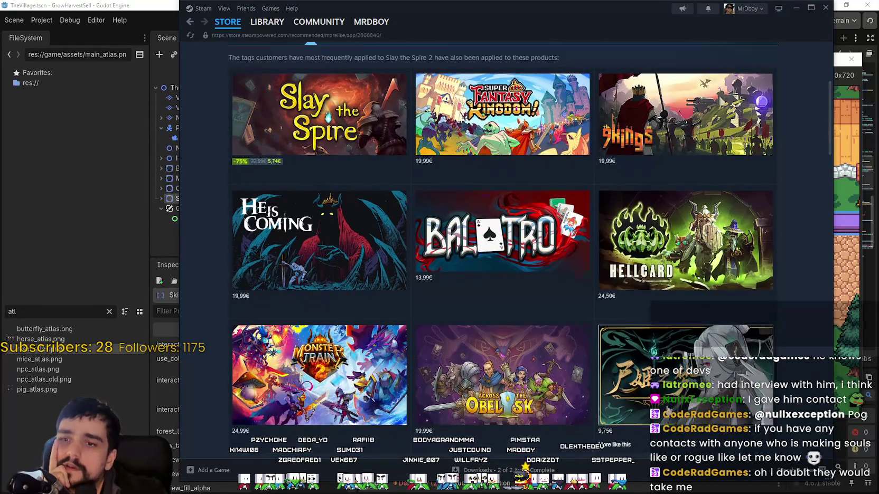
{"action": "scroll", "coordinate": [668, 404], "scroll_direction": "up", "scroll_amount": 2}
{"action": "mouse_move", "coordinate": [660, 340]}
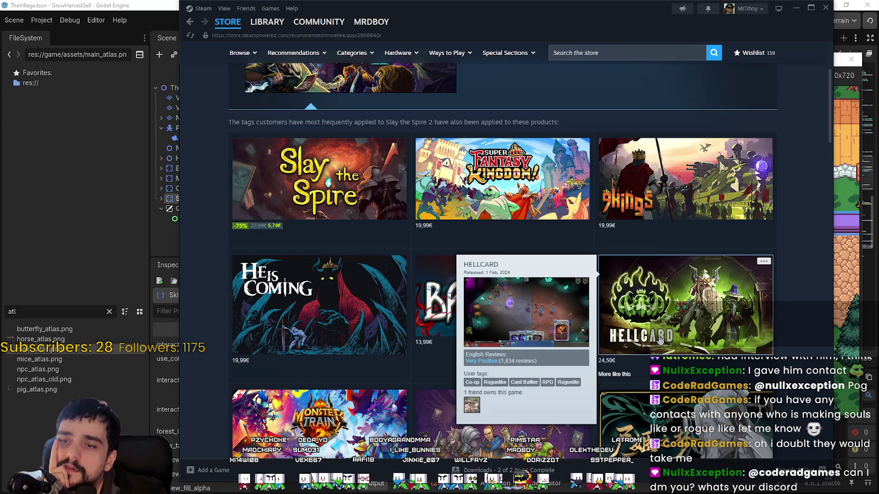